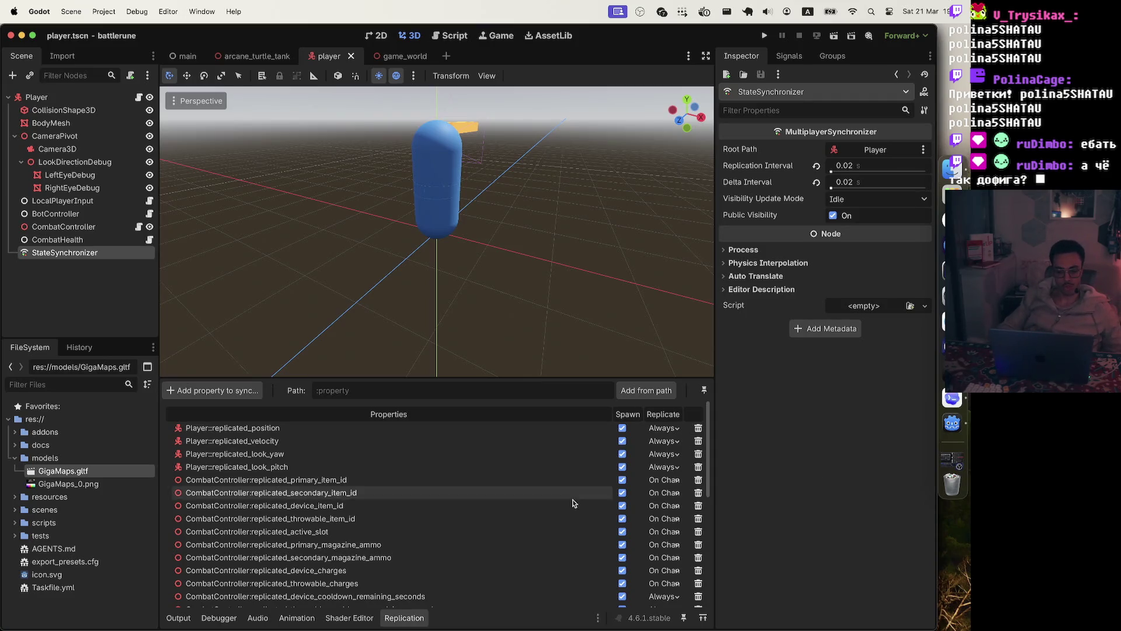
Check StateSynchronizer's replicated Player and CombatController properties, then bring Codex to the front.
scroll(411, 467, "down", 5)
scroll(411, 467, "up", 5)
scroll(411, 467, "down", 3)
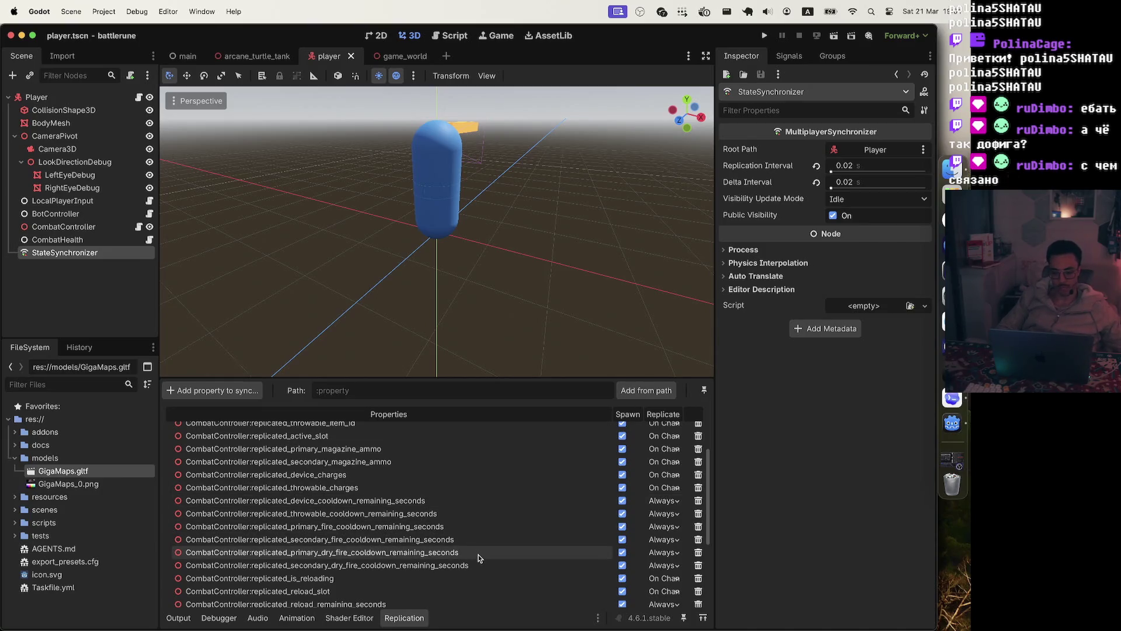
scroll(478, 558, "up", 3)
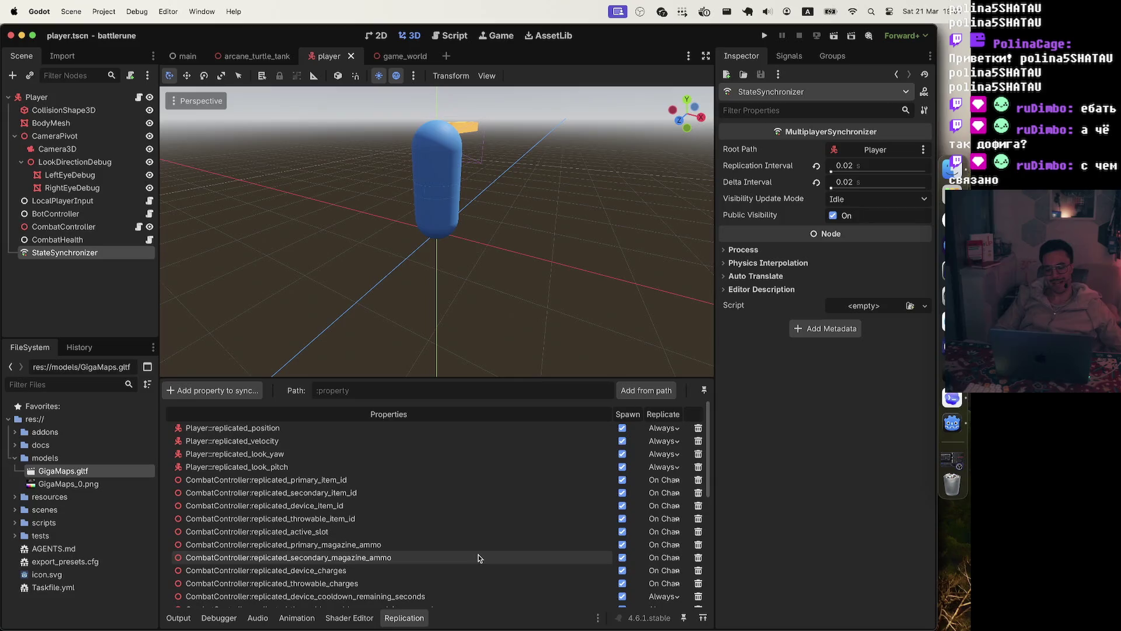
scroll(478, 558, "down", 5)
scroll(479, 558, "up", 5)
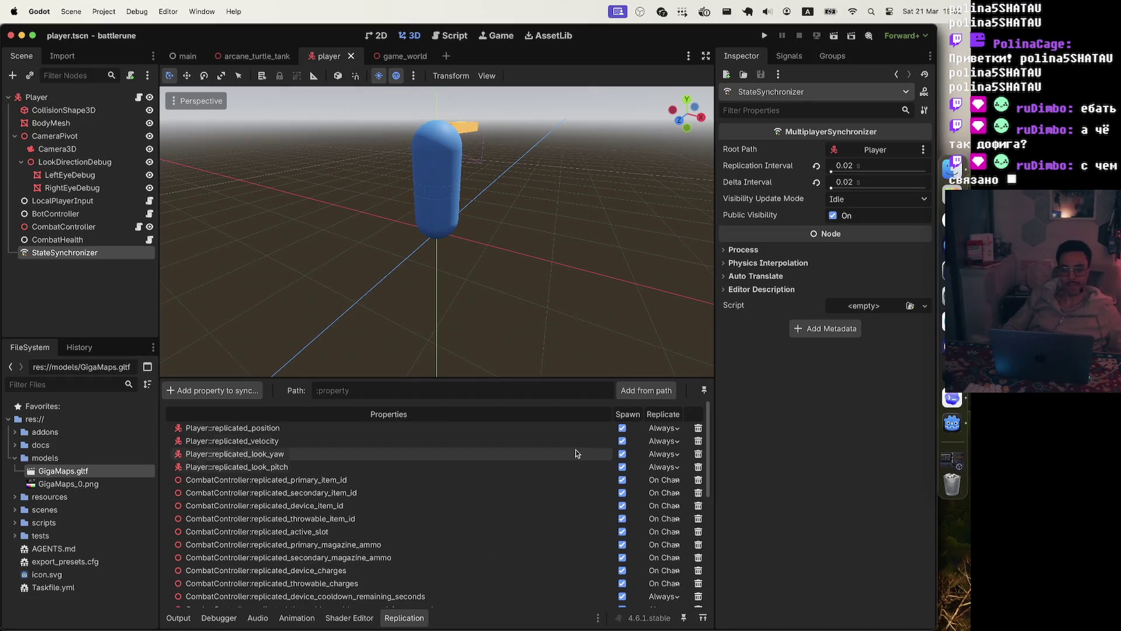
left_click(954, 399)
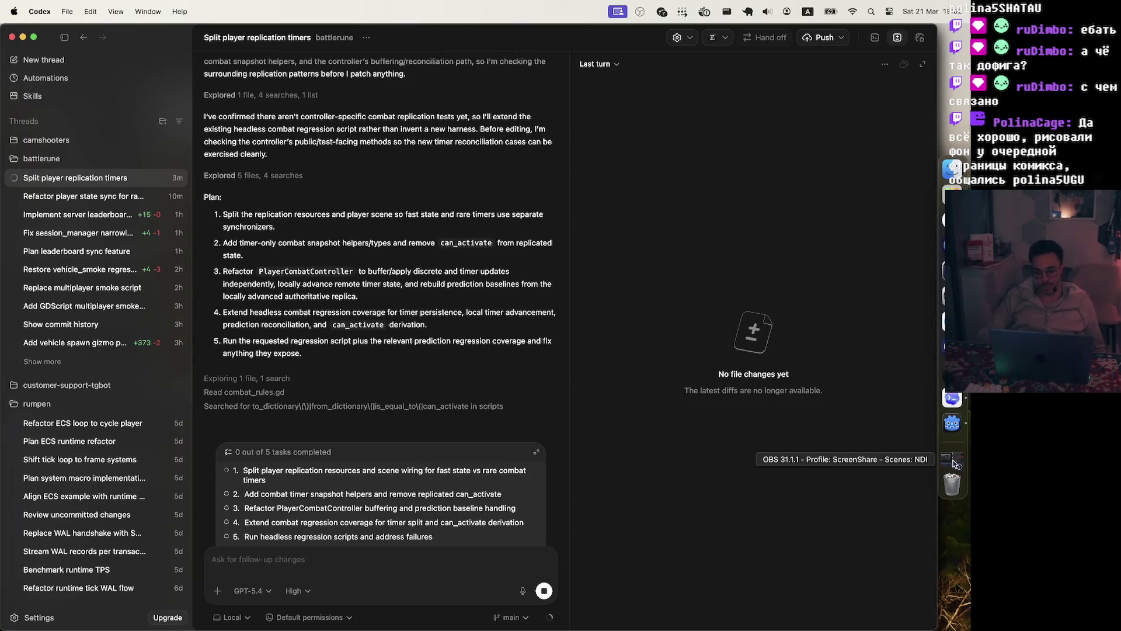
After reading the five-step replication-timer plan, return to the Godot editor.
left_click(951, 422)
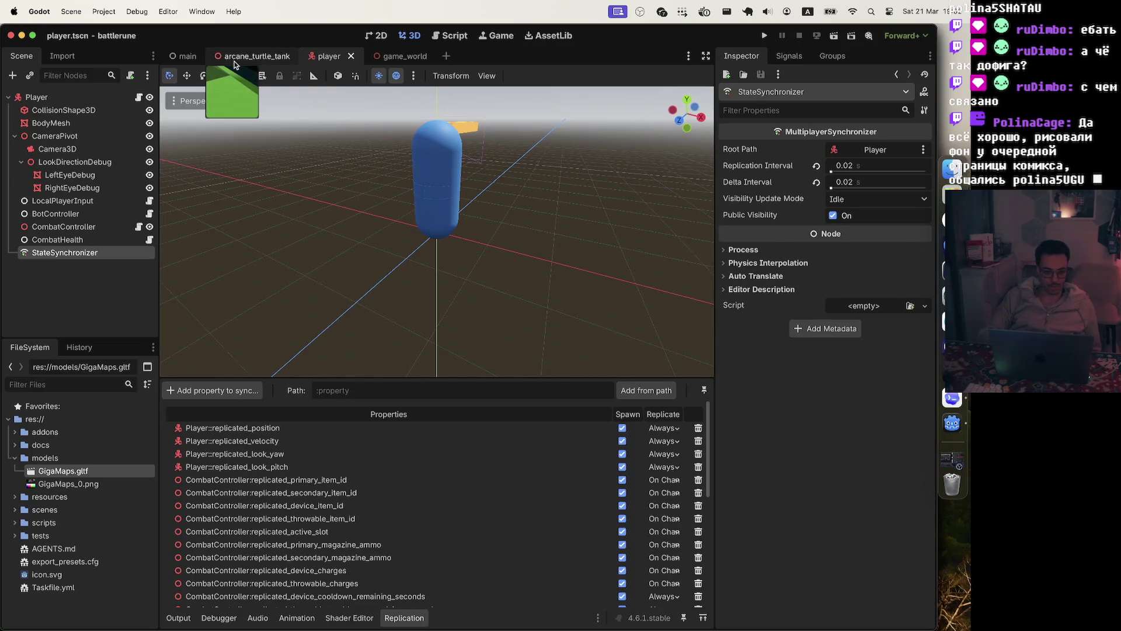
Switch from the arcane_turtle_tank scene to game_world.tscn and clear the selection.
left_click(238, 56)
left_click(403, 56)
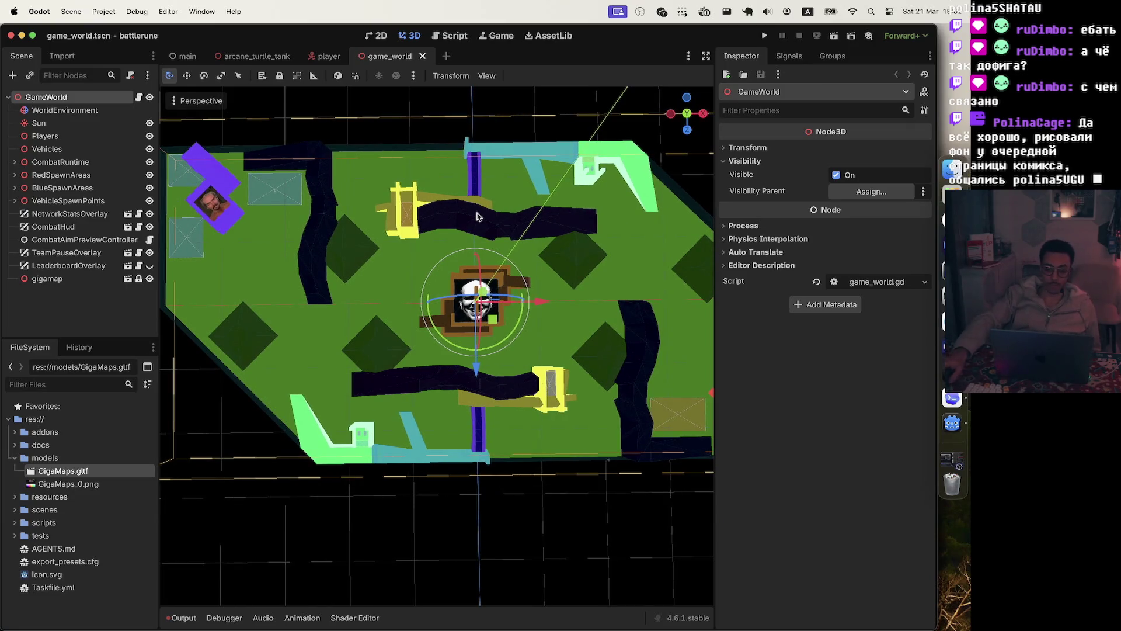
left_click(461, 151)
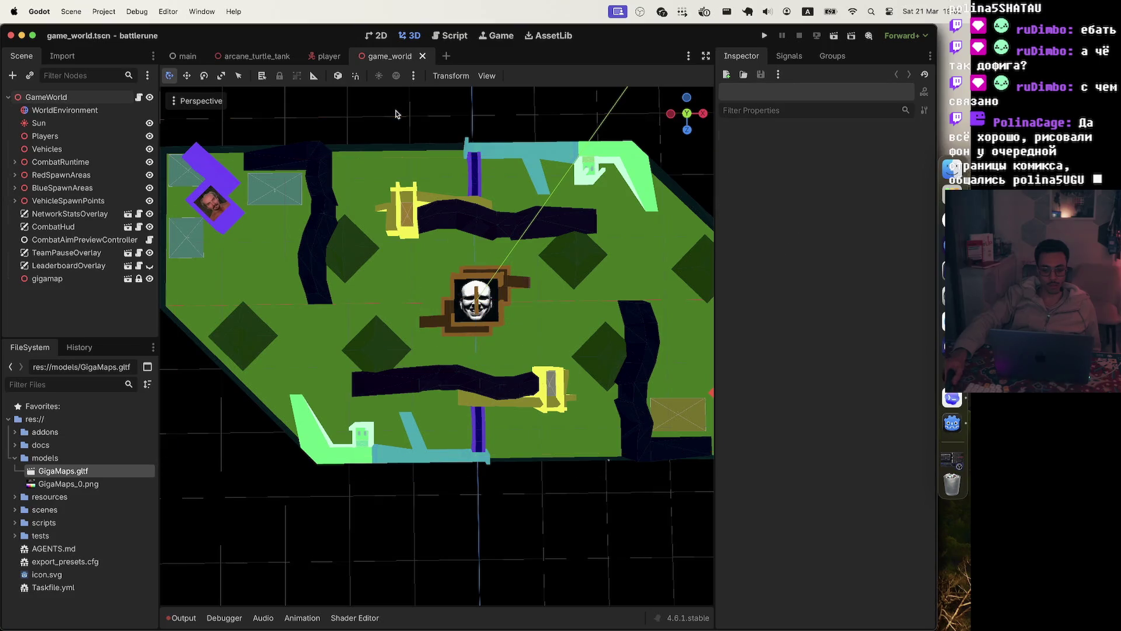
Orbit and zoom the 3D viewport to view the GigaMaps level layout from several angles.
scroll(467, 205, "right", 10)
scroll(476, 264, "right", 10)
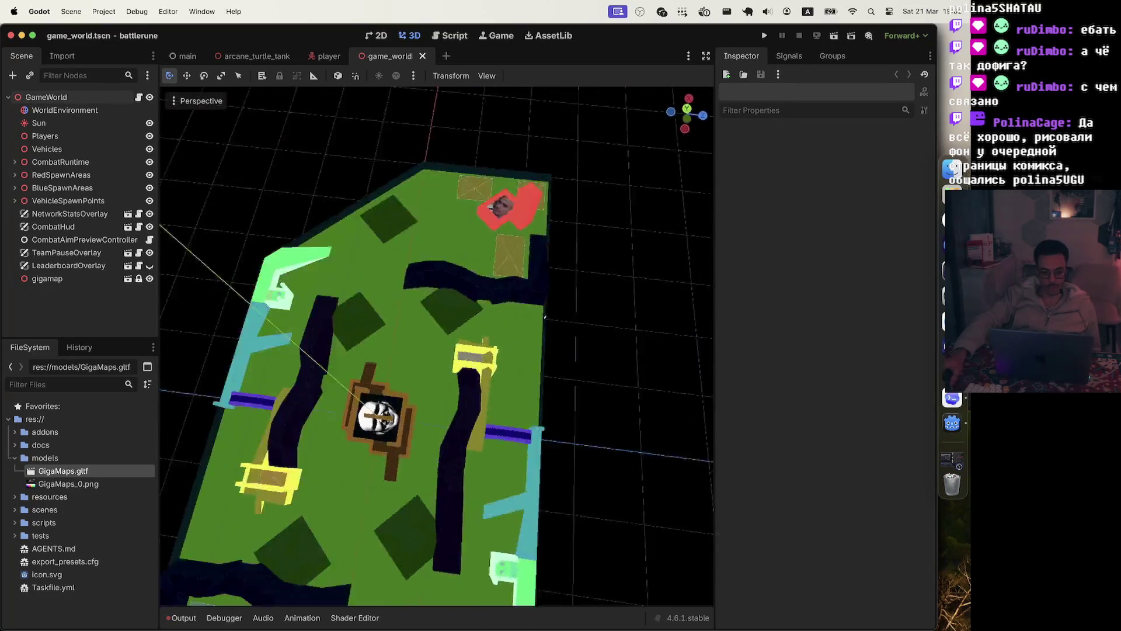
scroll(493, 241, "up", 8)
scroll(486, 188, "down", 10)
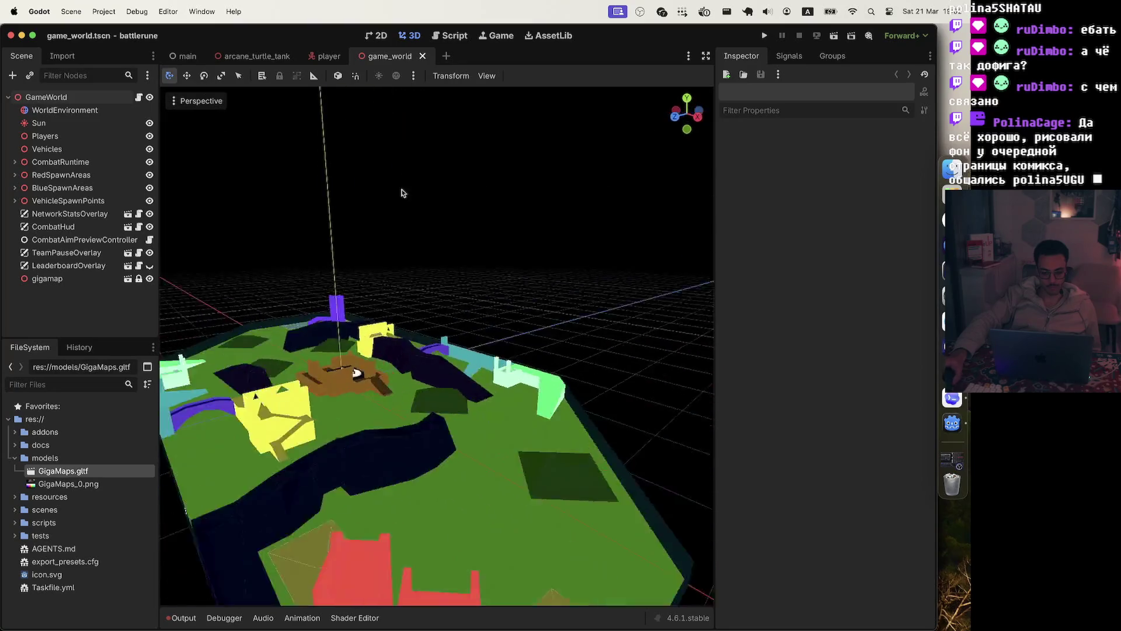
scroll(350, 219, "right", 8)
scroll(397, 215, "up", 6)
scroll(468, 348, "up", 5)
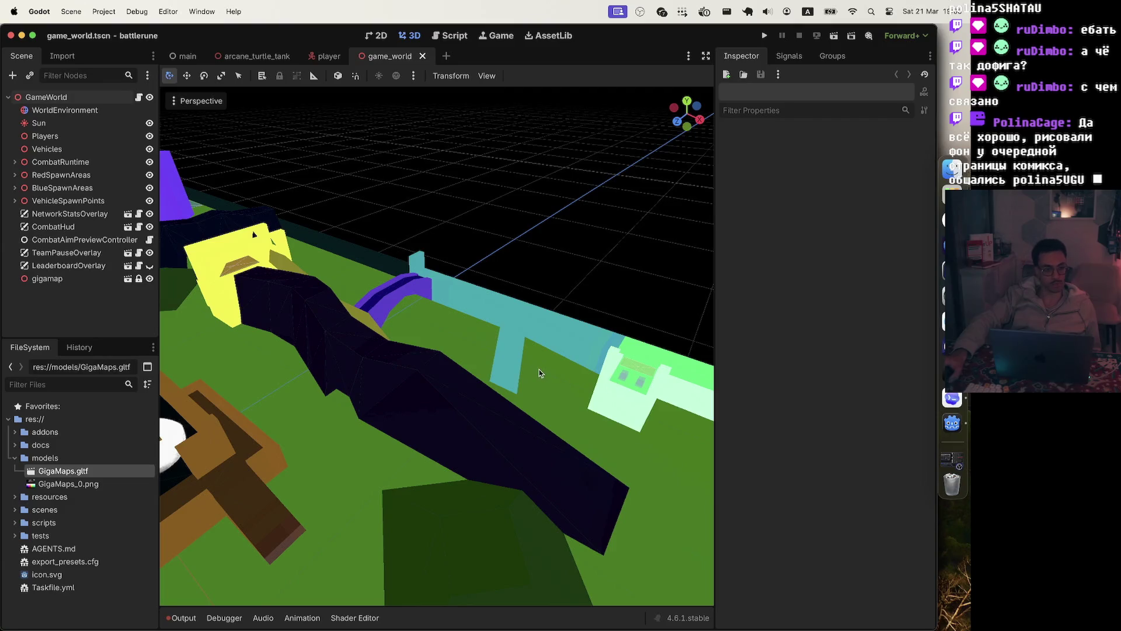
scroll(538, 369, "down", 10)
scroll(535, 374, "left", 3)
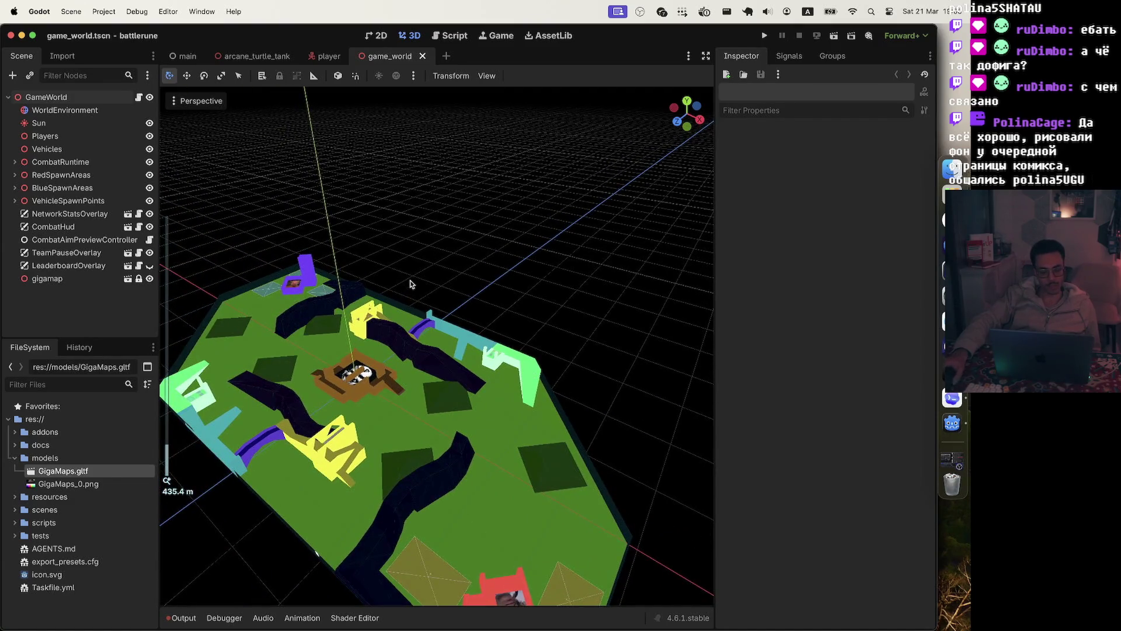
scroll(411, 284, "up", 10)
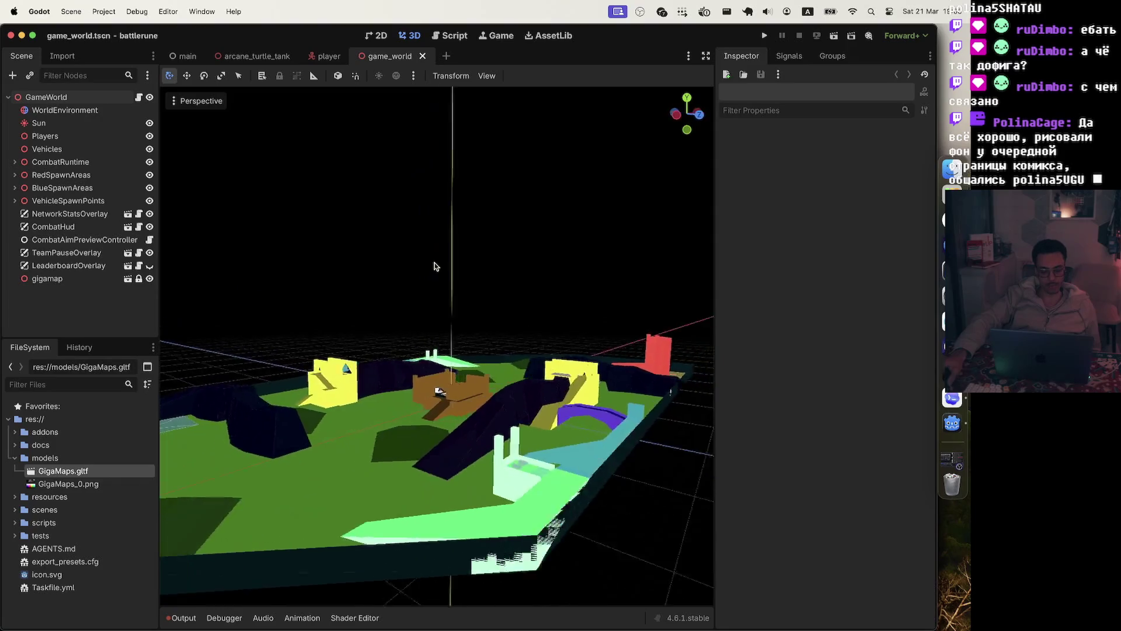
scroll(461, 262, "left", 10)
scroll(476, 265, "down", 10)
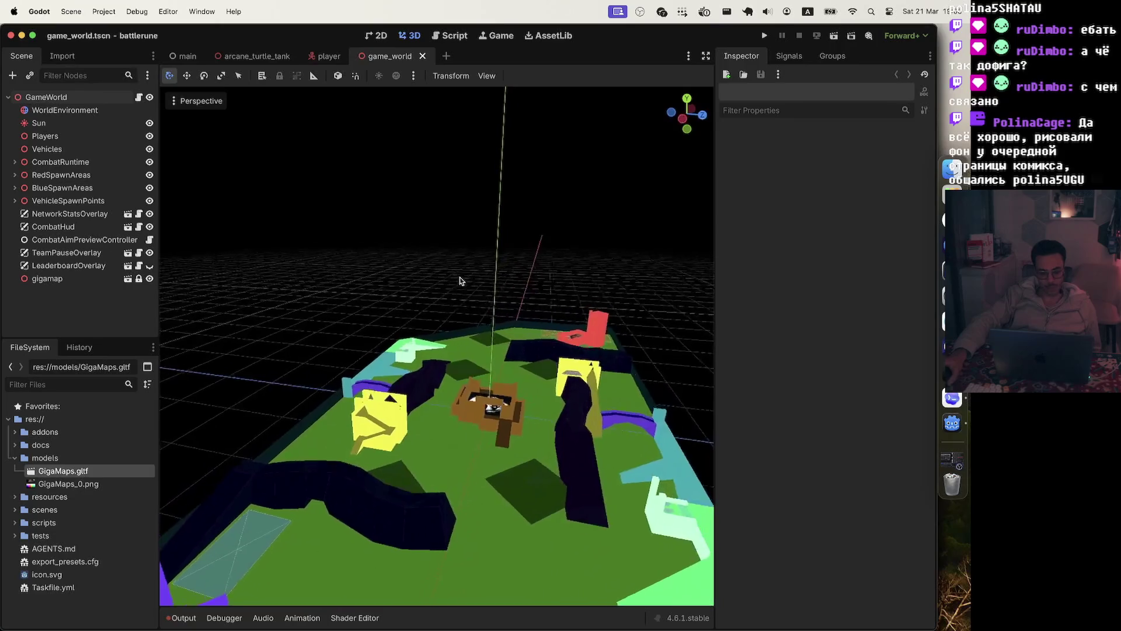
scroll(460, 280, "left", 10)
scroll(374, 303, "left", 5)
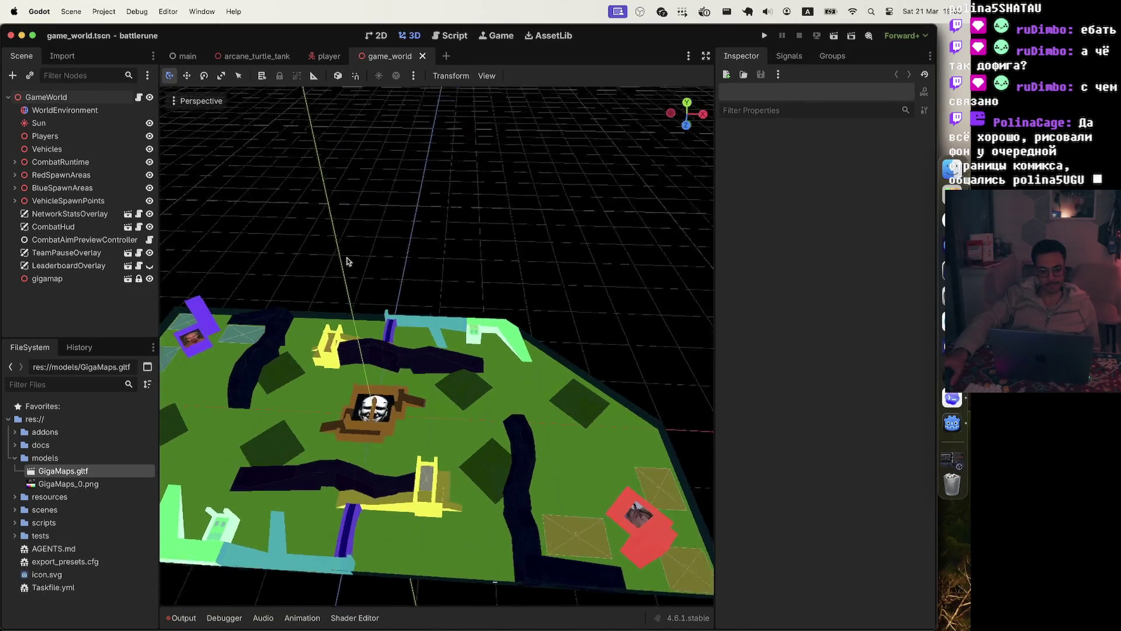
scroll(344, 262, "left", 15)
scroll(580, 279, "up", 10)
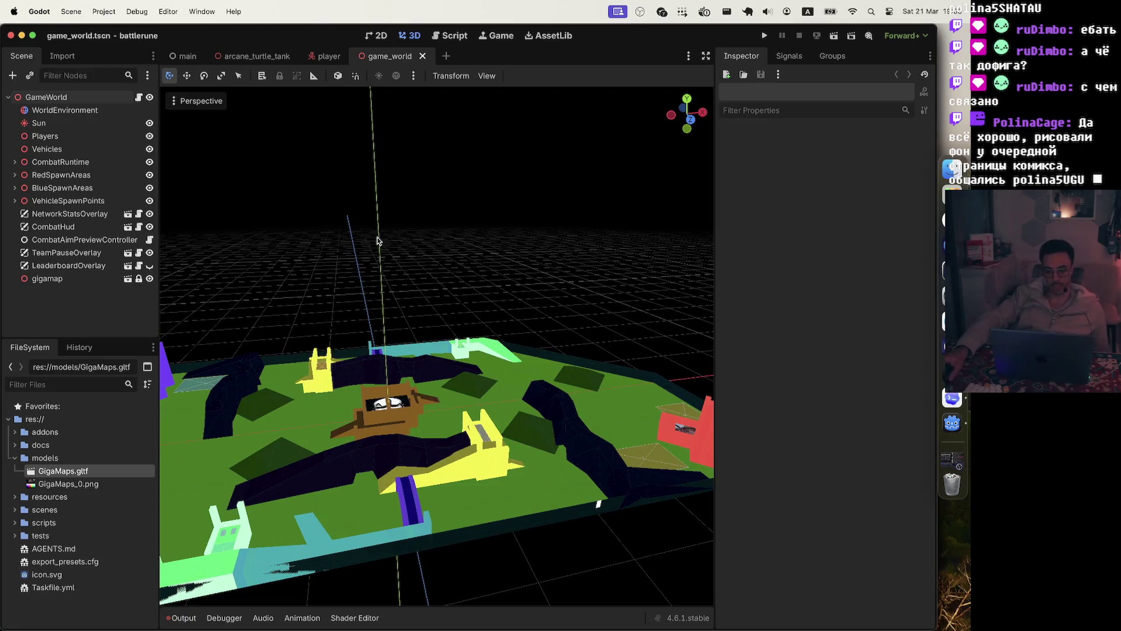
scroll(601, 281, "right", 5)
scroll(430, 332, "up", 5)
scroll(430, 332, "up", 5)
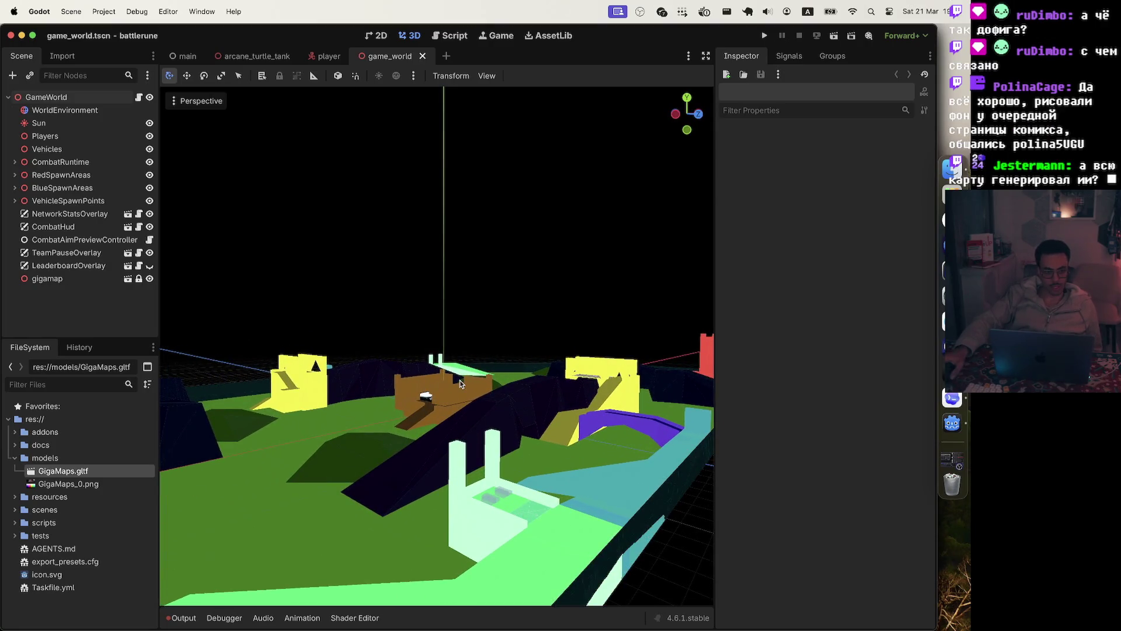
scroll(460, 380, "down", 3)
scroll(469, 463, "up", 5)
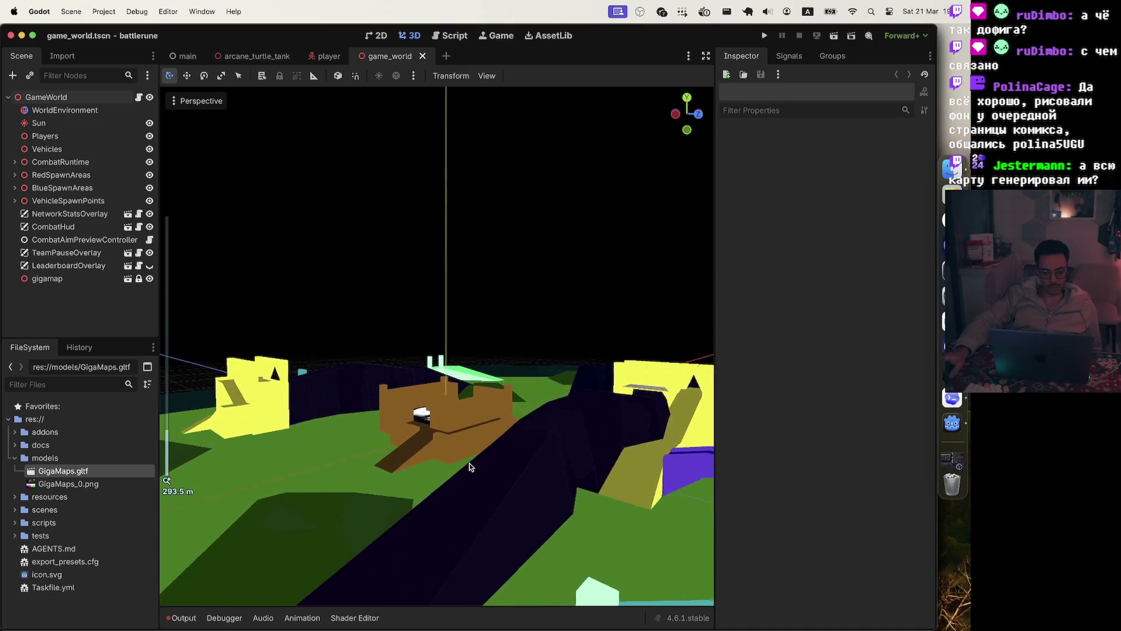
scroll(513, 471, "down", 3)
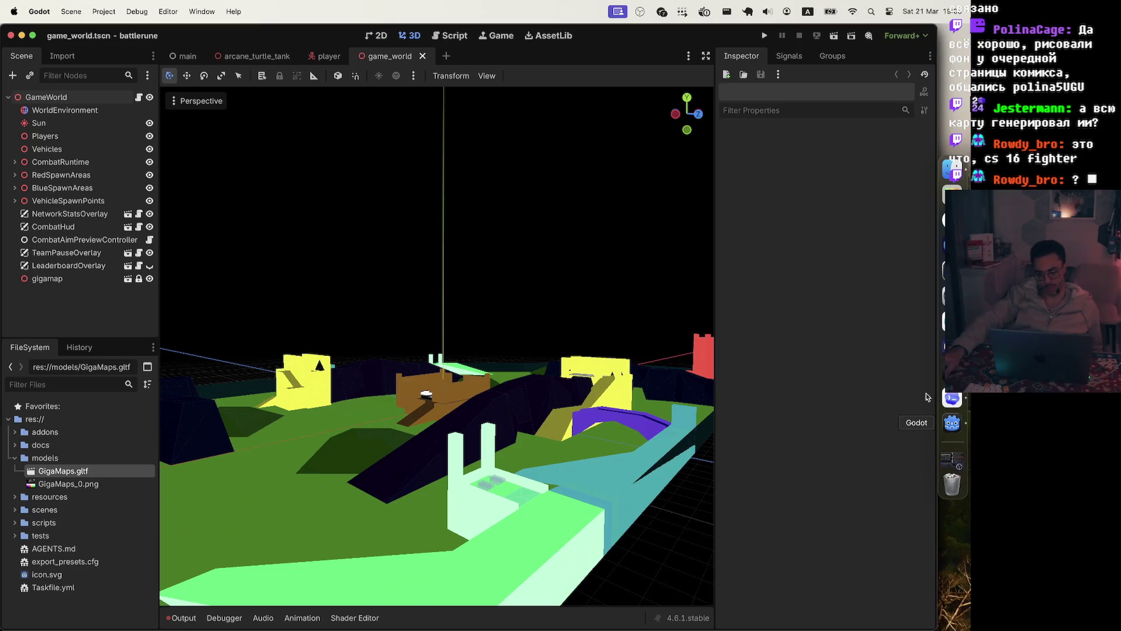
left_click(953, 399)
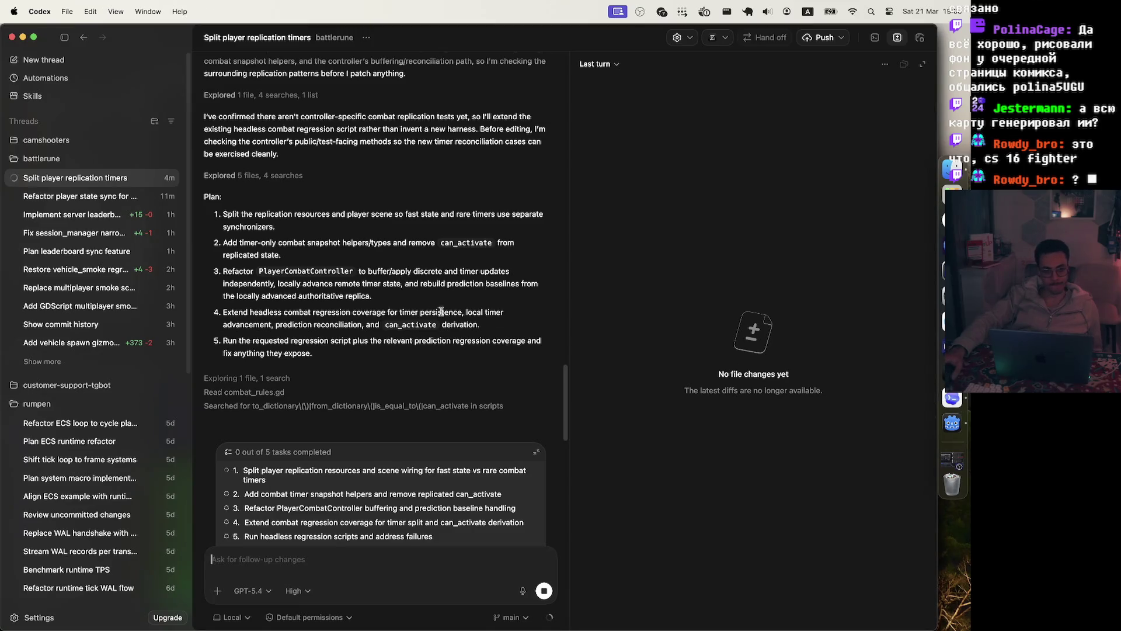
left_click(951, 422)
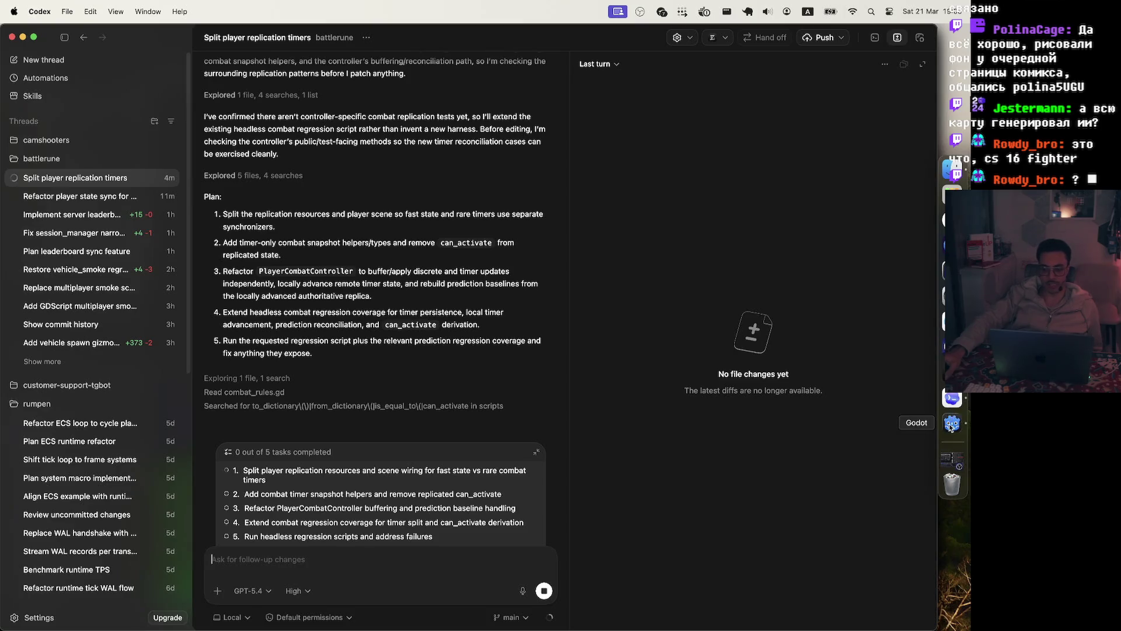
scroll(498, 257, "up", 5)
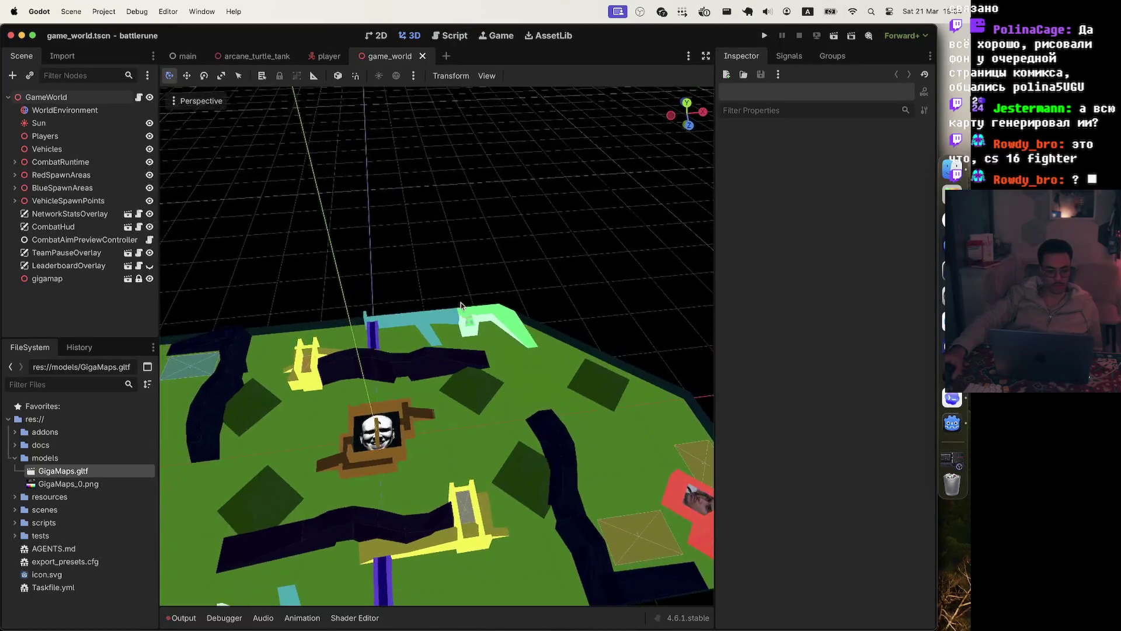
scroll(389, 432, "up", 3)
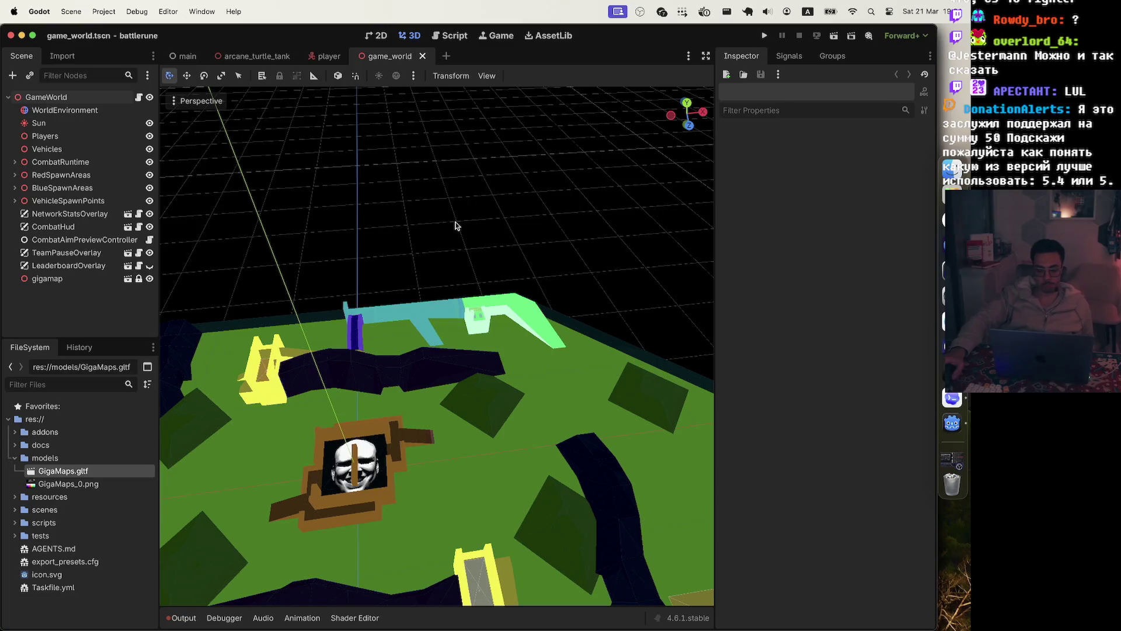
scroll(646, 303, "down", 6)
scroll(573, 398, "up", 3)
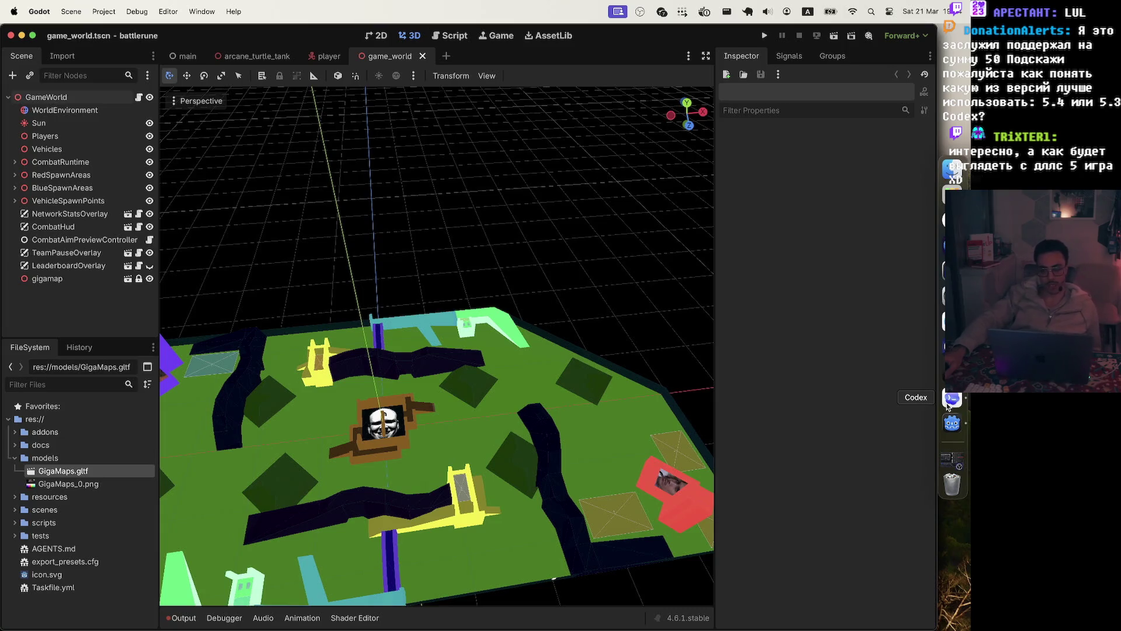
left_click(950, 401)
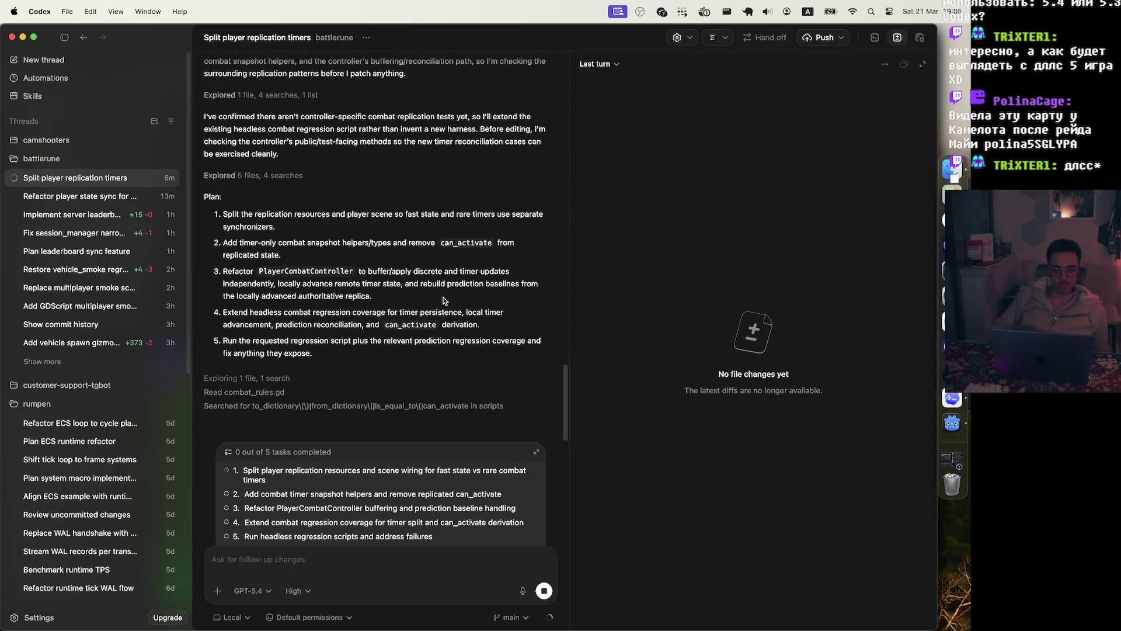
Review the combat_replicated_state.gd edits and show the prompt's Speed choices, with Standard selected.
scroll(443, 300, "up", 10)
scroll(443, 300, "down", 10)
left_click(219, 592)
mouse_move(243, 572)
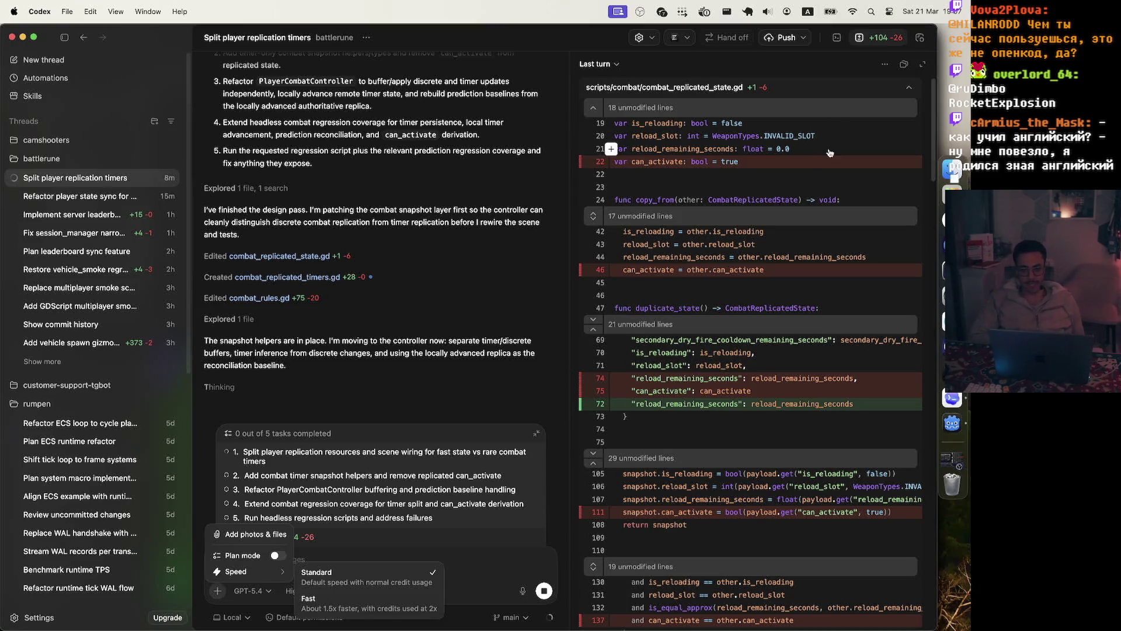
Scroll the Last turn diff through the combat_rules.gd and player_combat_controller.gd changes.
scroll(830, 153, "down", 15)
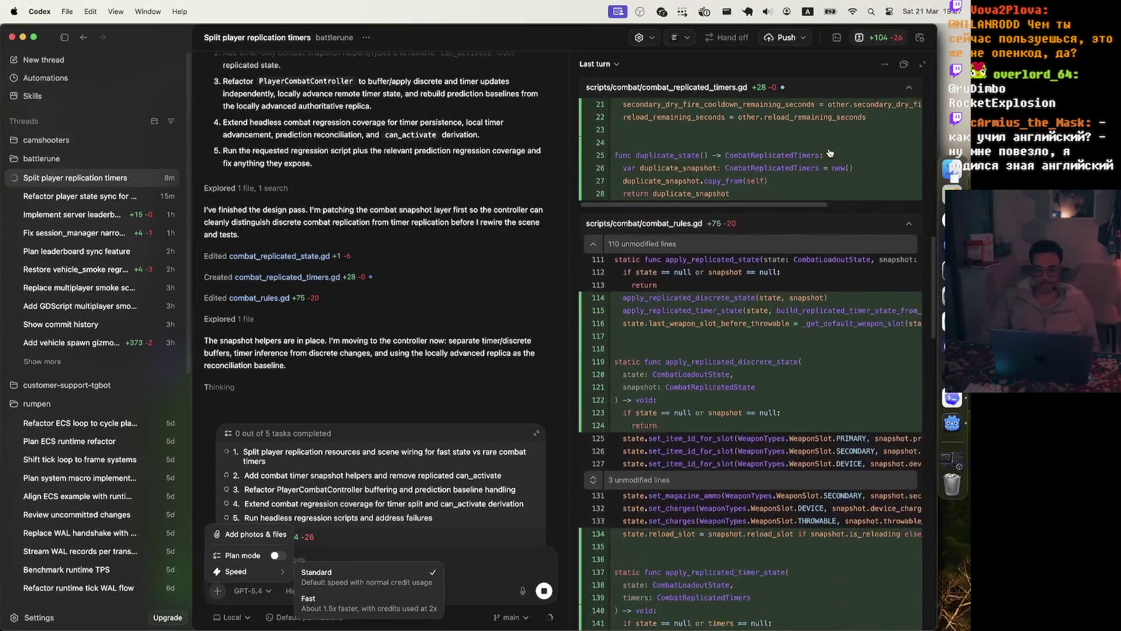
scroll(830, 153, "up", 5)
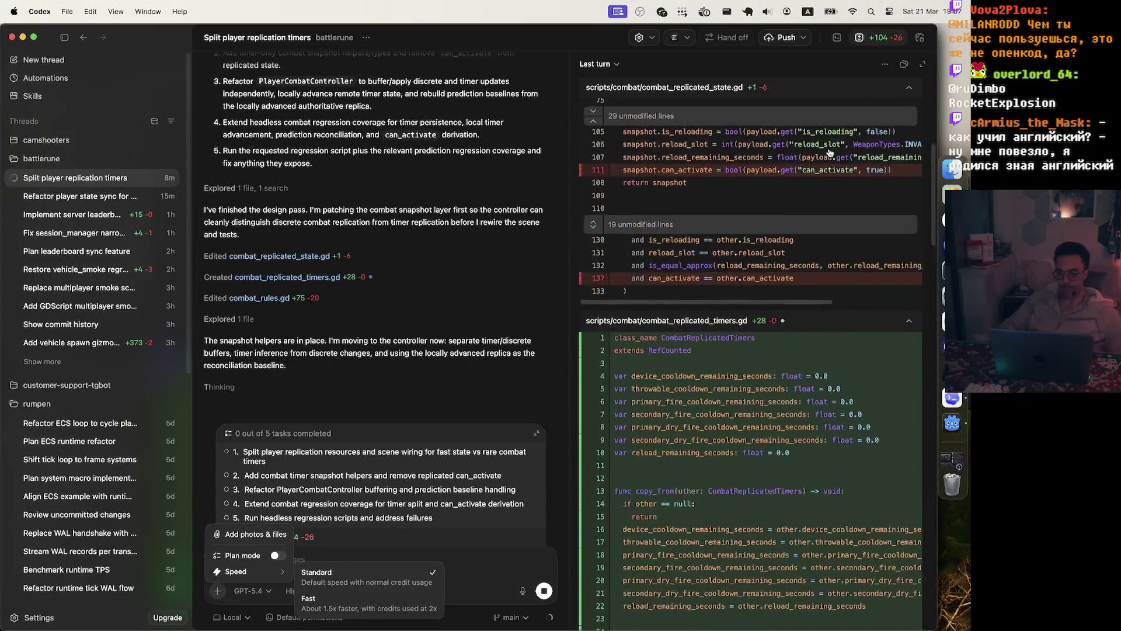
scroll(830, 153, "down", 5)
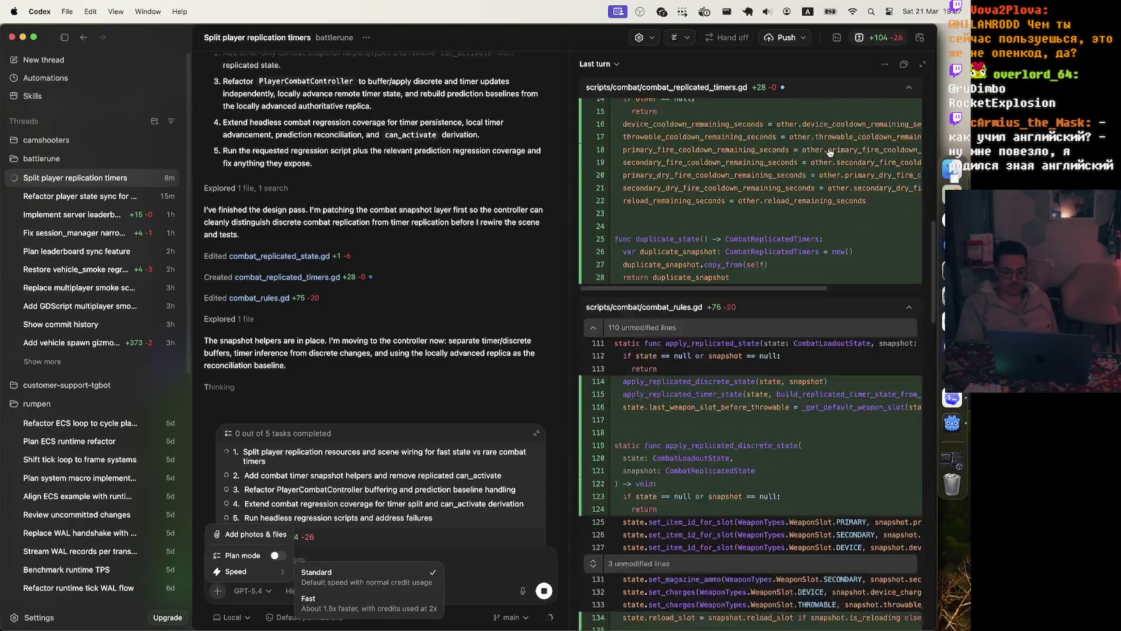
scroll(830, 153, "down", 3)
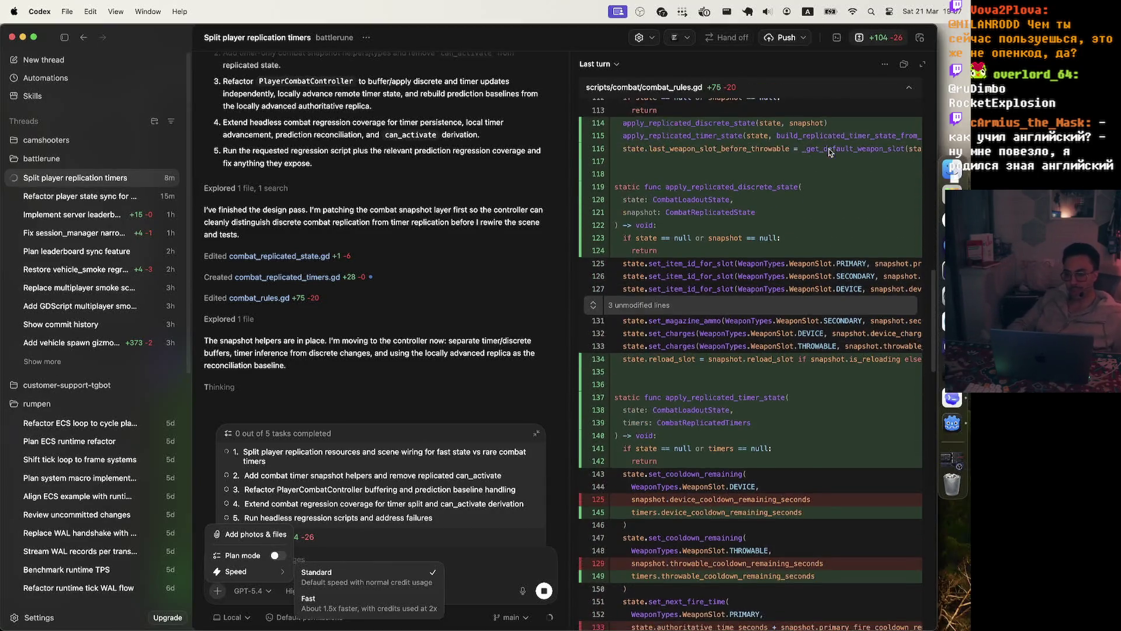
scroll(829, 153, "down", 10)
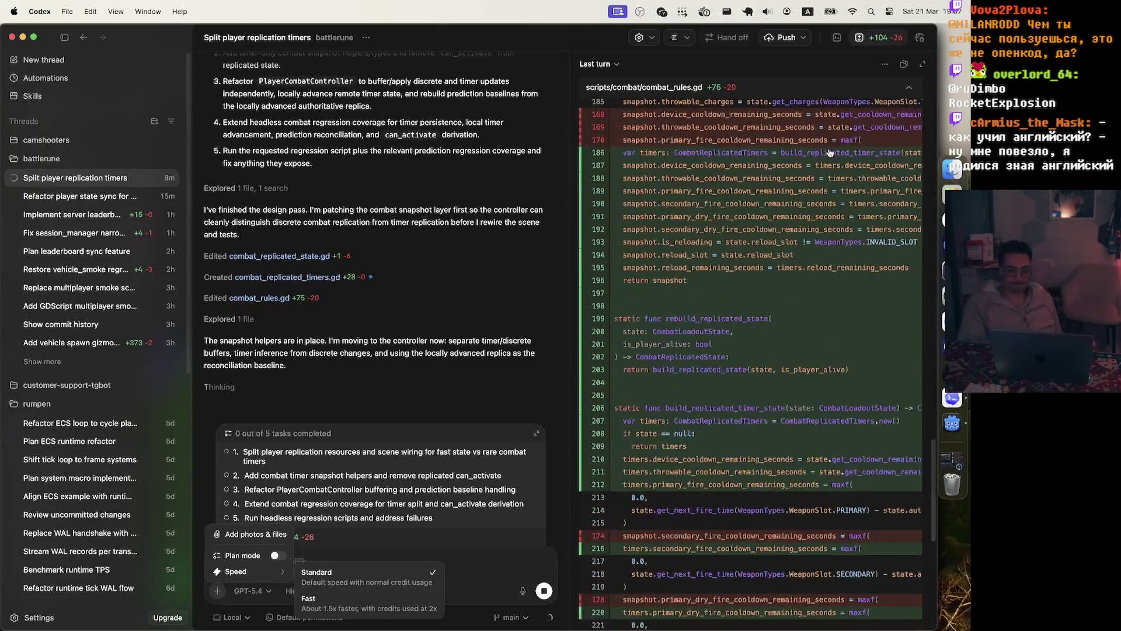
scroll(829, 153, "down", 15)
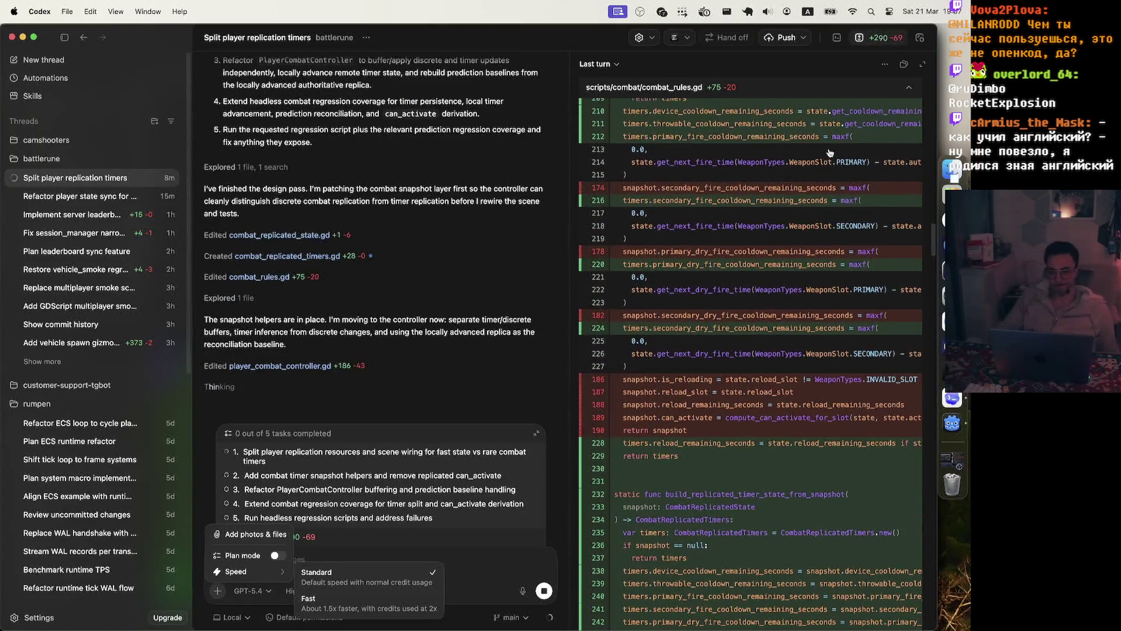
scroll(832, 152, "up", 6)
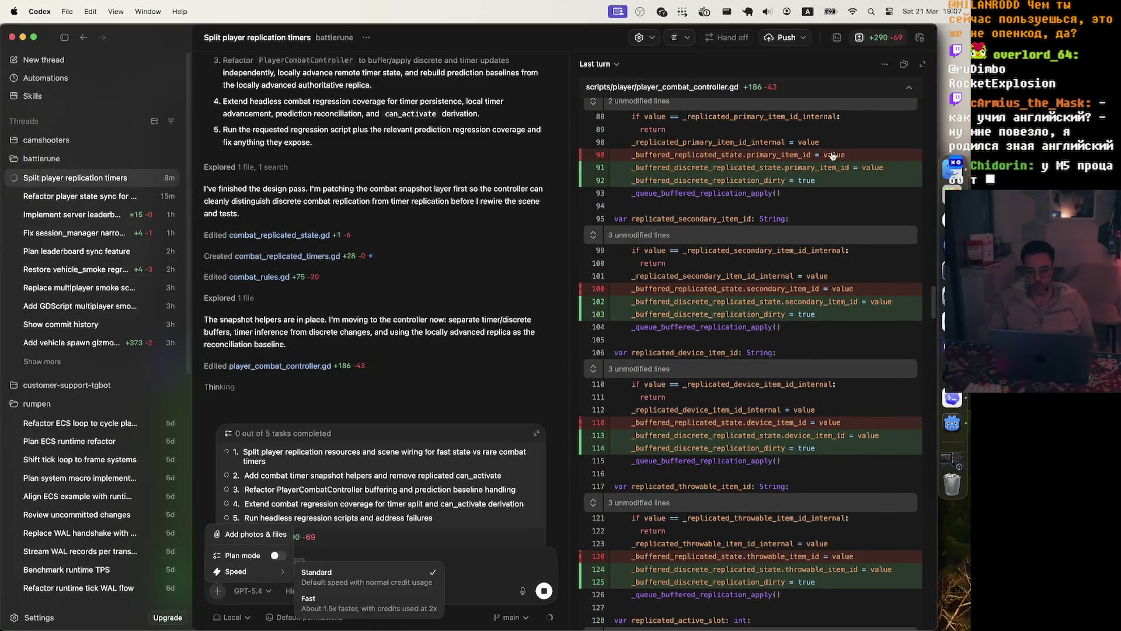
scroll(832, 155, "down", 15)
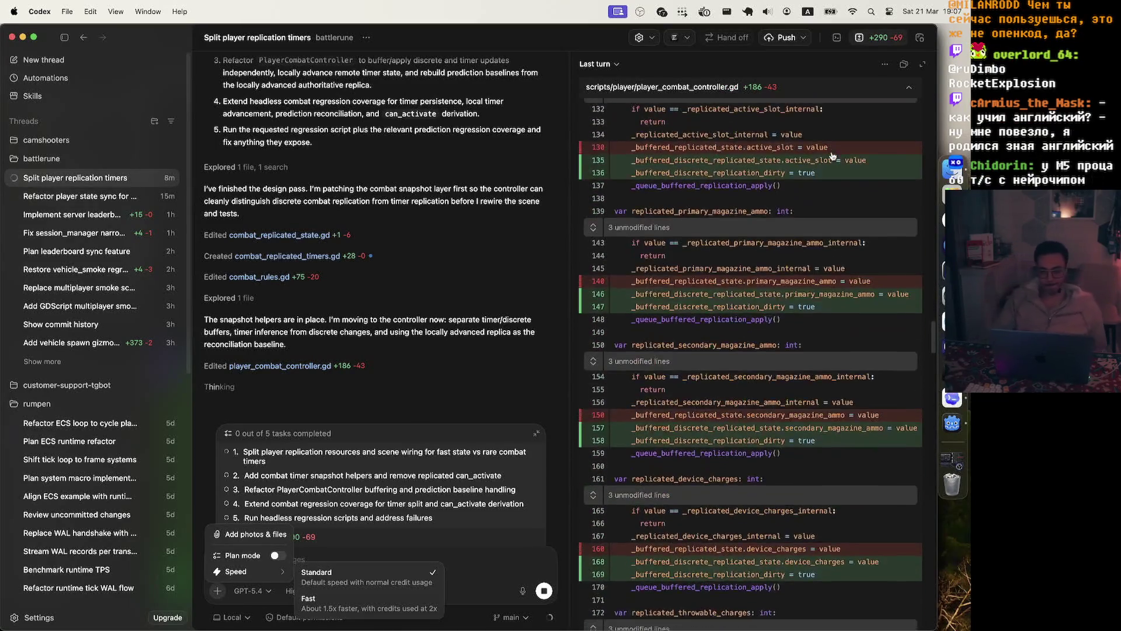
scroll(832, 156, "down", 15)
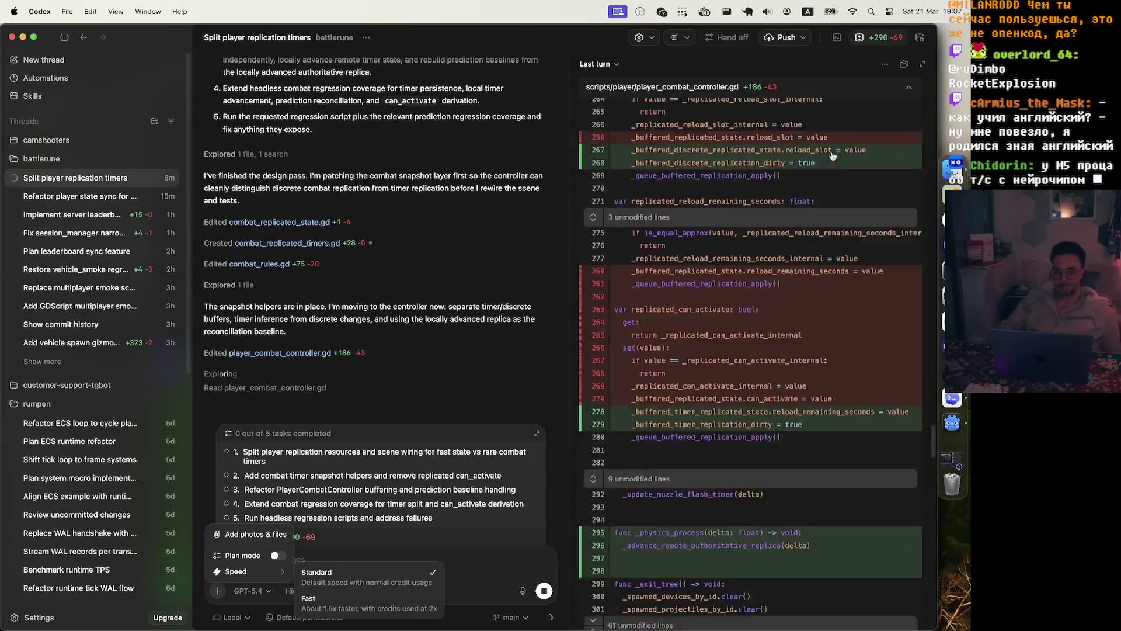
scroll(833, 156, "down", 13)
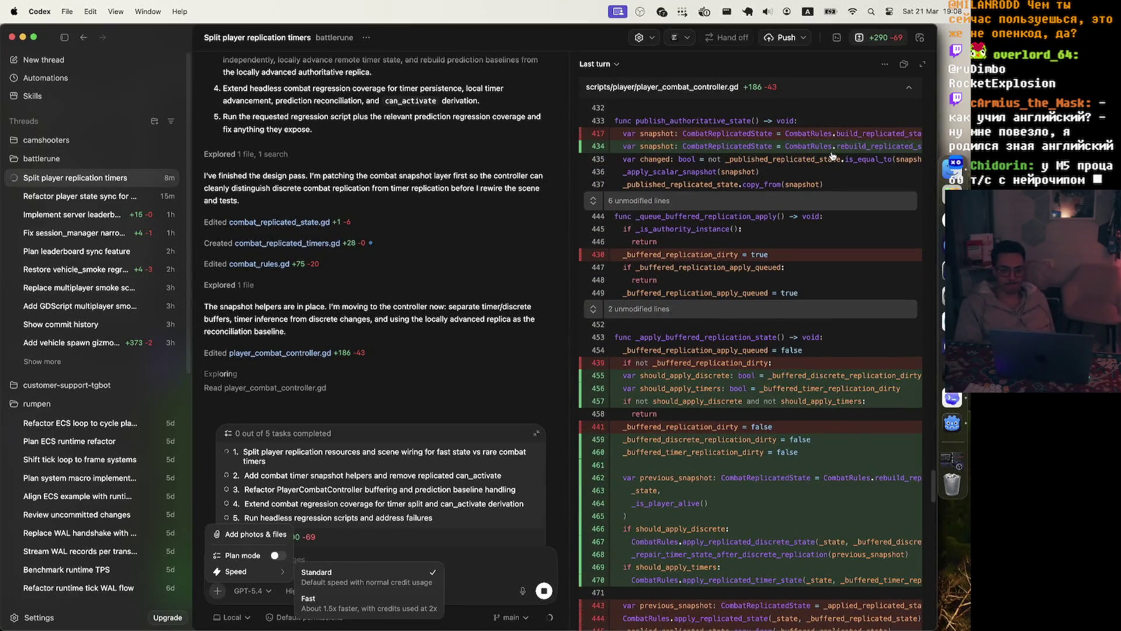
scroll(833, 156, "down", 20)
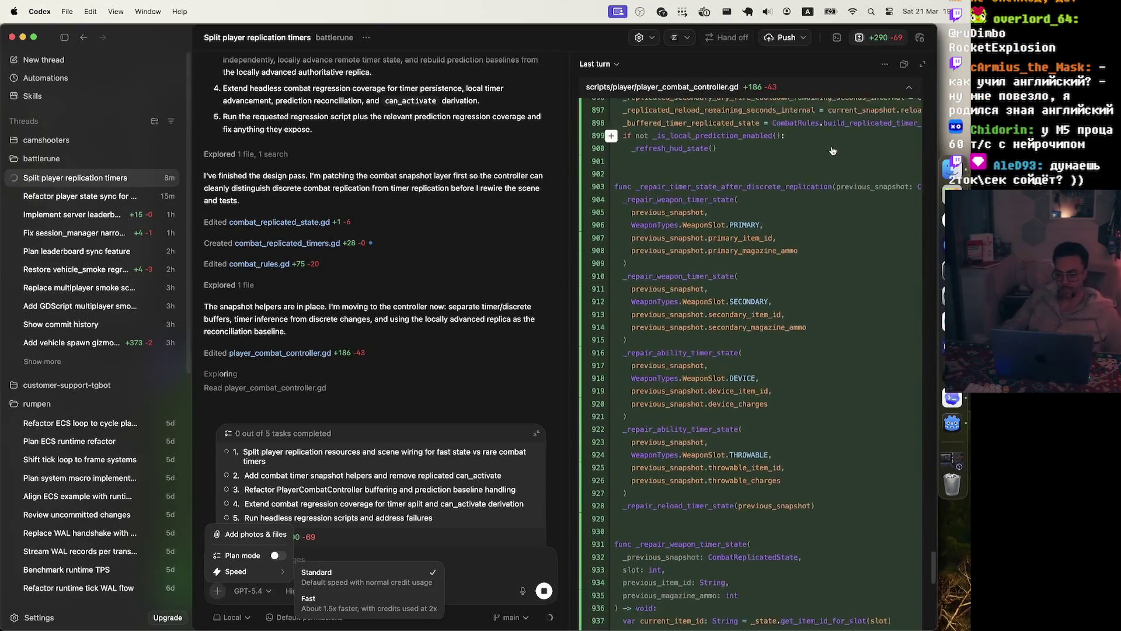
scroll(833, 155, "up", 5)
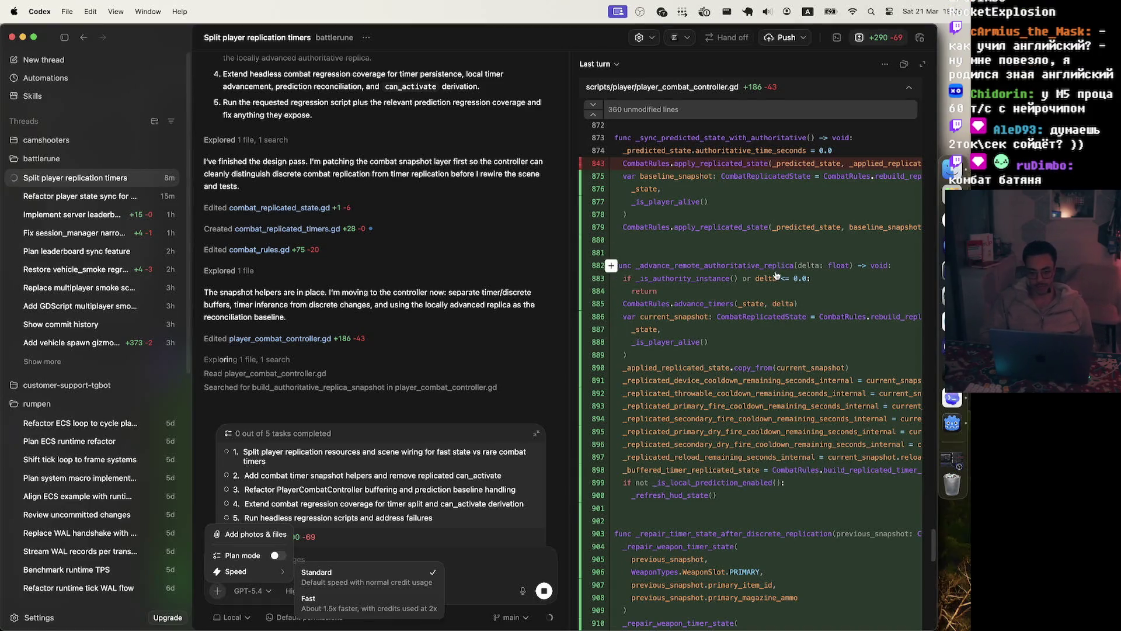
scroll(753, 361, "down", 10)
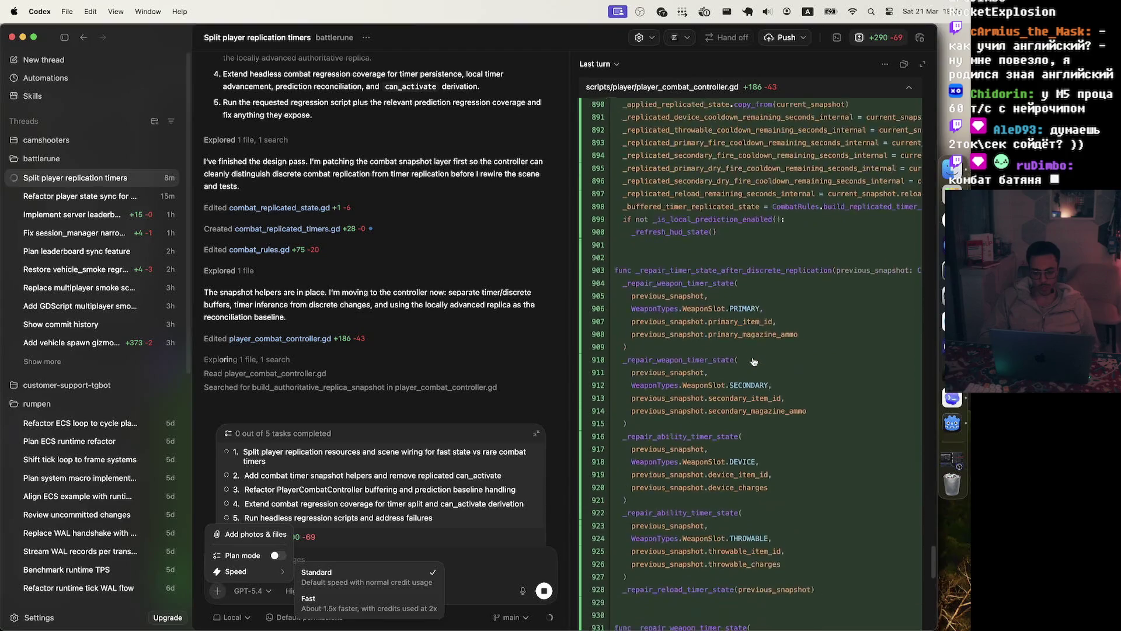
scroll(753, 362, "down", 20)
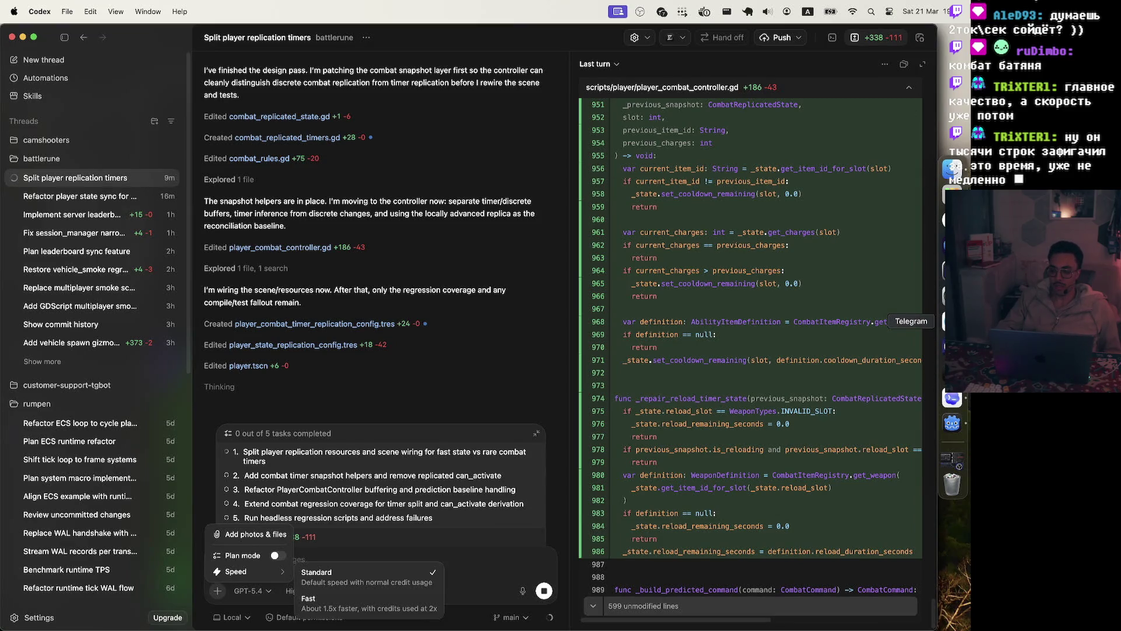
Run 'task gdscript-loc' in Zed's terminal for the 17734-line GDScript total, then return to Codex.
key("super+Tab")
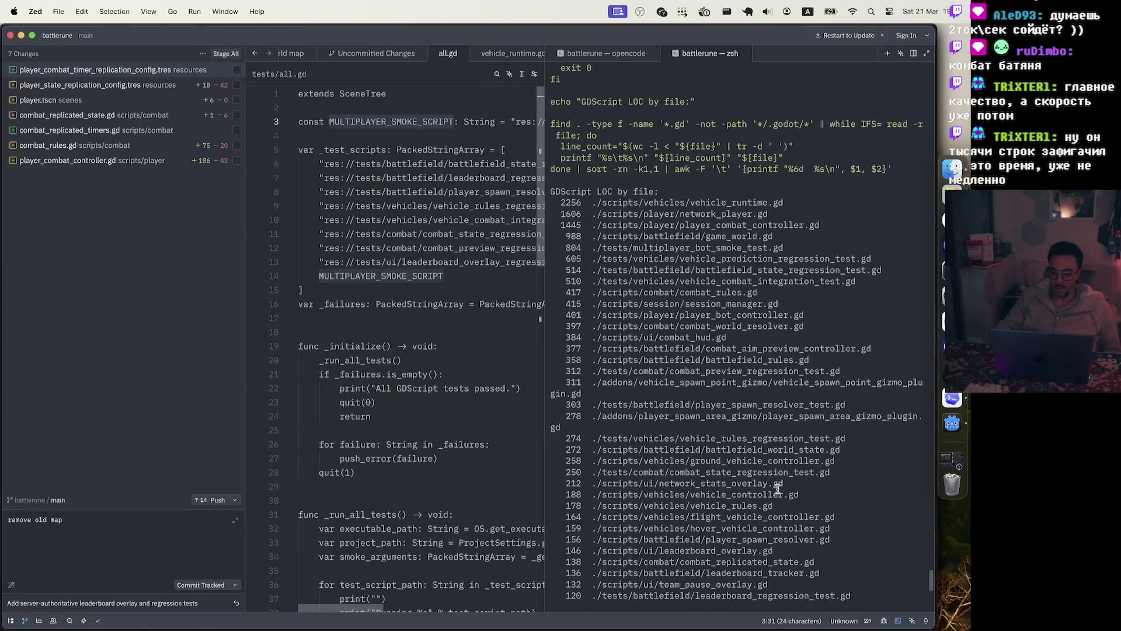
scroll(777, 489, "down", 10)
key("Up")
key("BackSpace")
key("BackSpace")
key("BackSpace")
key("BackSpace")
key("BackSpace")
key("BackSpace")
key("Return")
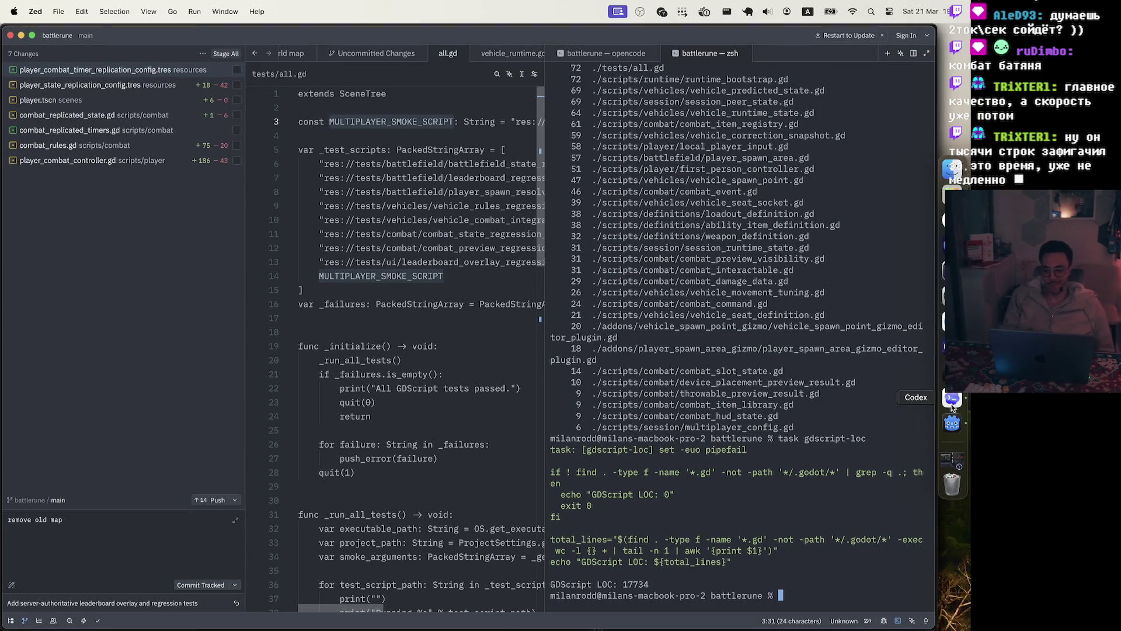
left_click(954, 405)
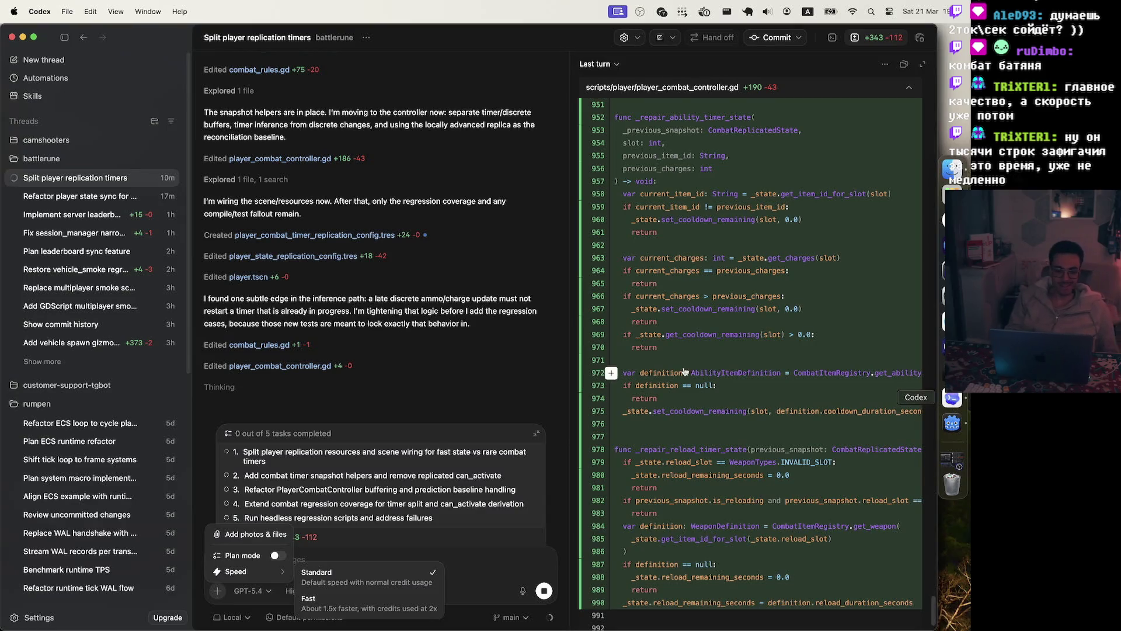
Close the model options popup and switch to Godot, which reports files modified outside Godot.
left_click(462, 420)
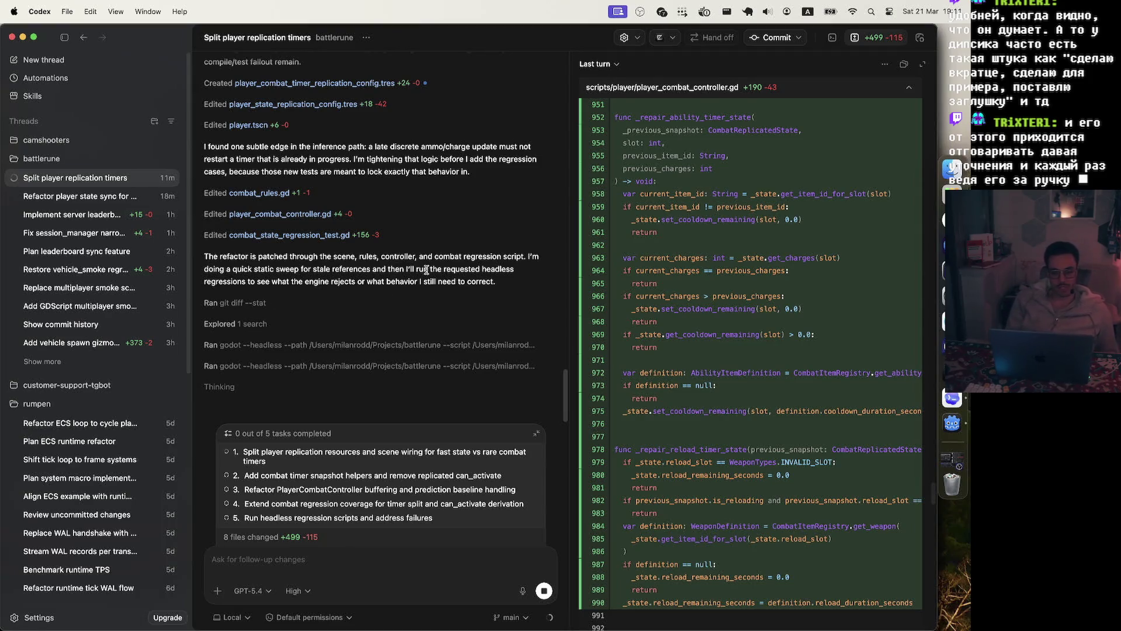
left_click(953, 423)
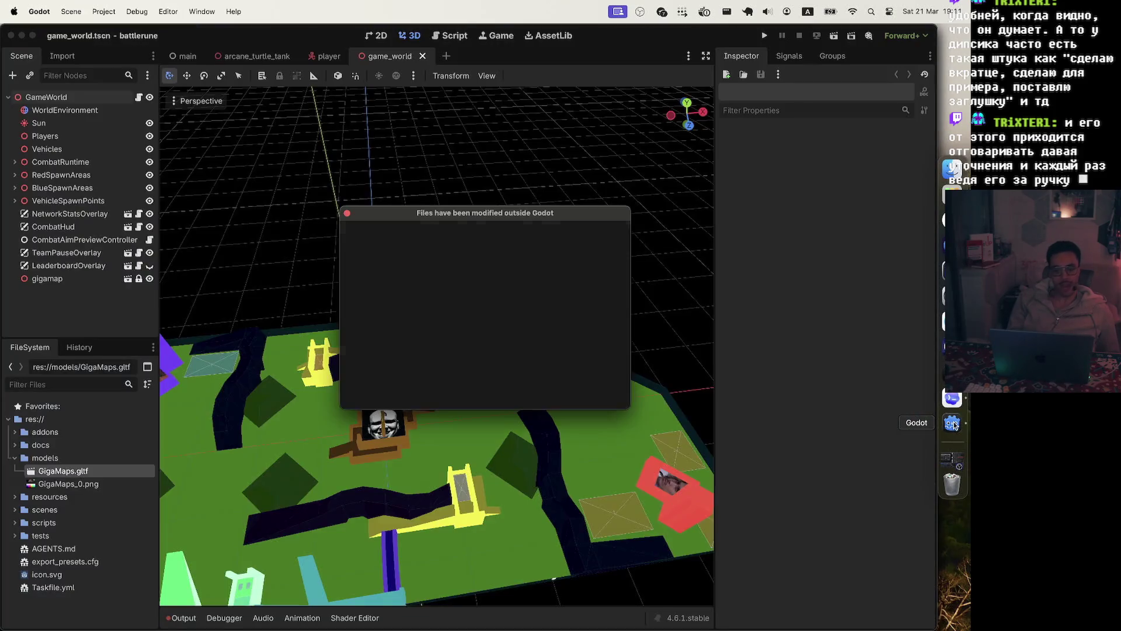
Reload game_world from the changed files on disk, then return to Codex's diff.
left_click(482, 394)
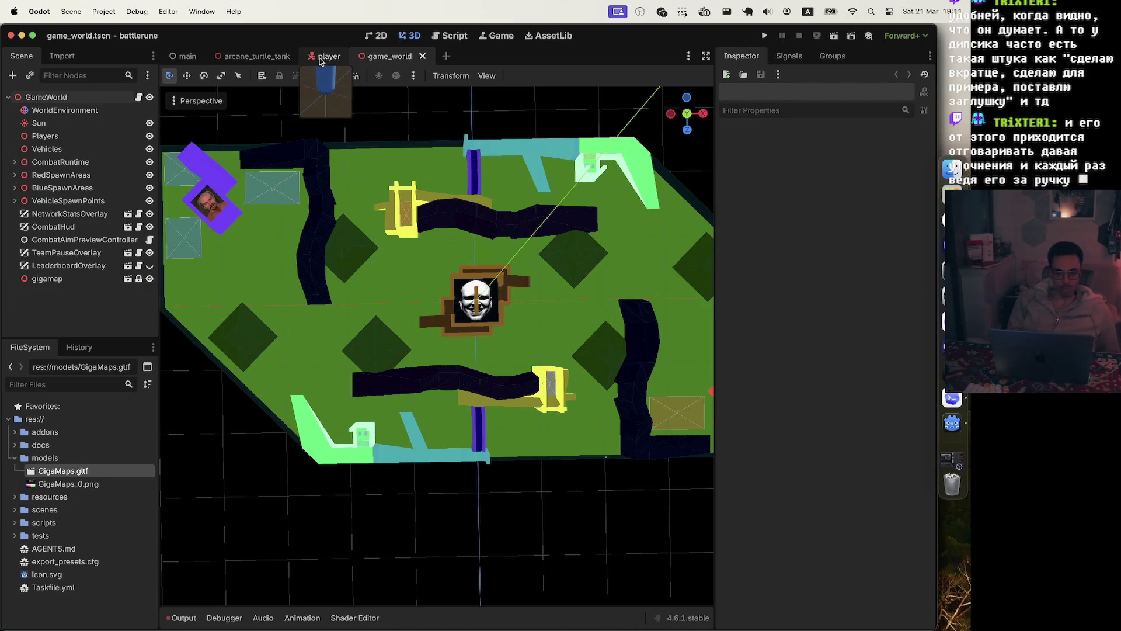
left_click(952, 398)
scroll(753, 328, "down", 15)
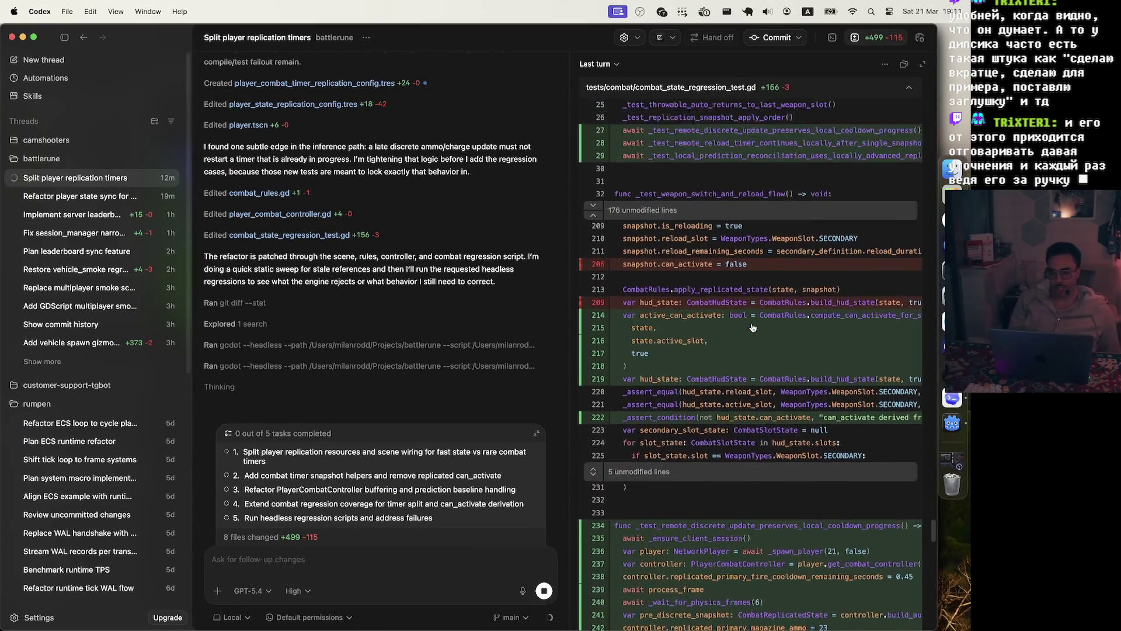
Read the new remote timer and cooldown tests in combat_state_regression_test.gd, then switch to Zed.
scroll(753, 327, "up", 5)
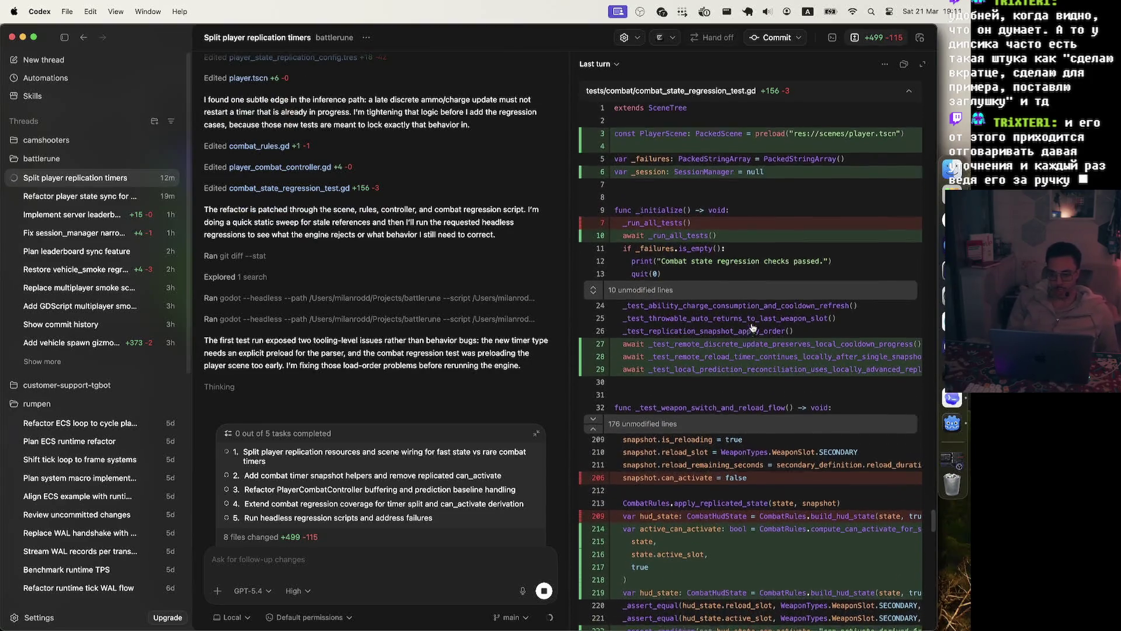
scroll(752, 327, "up", 2)
scroll(752, 327, "up", 2)
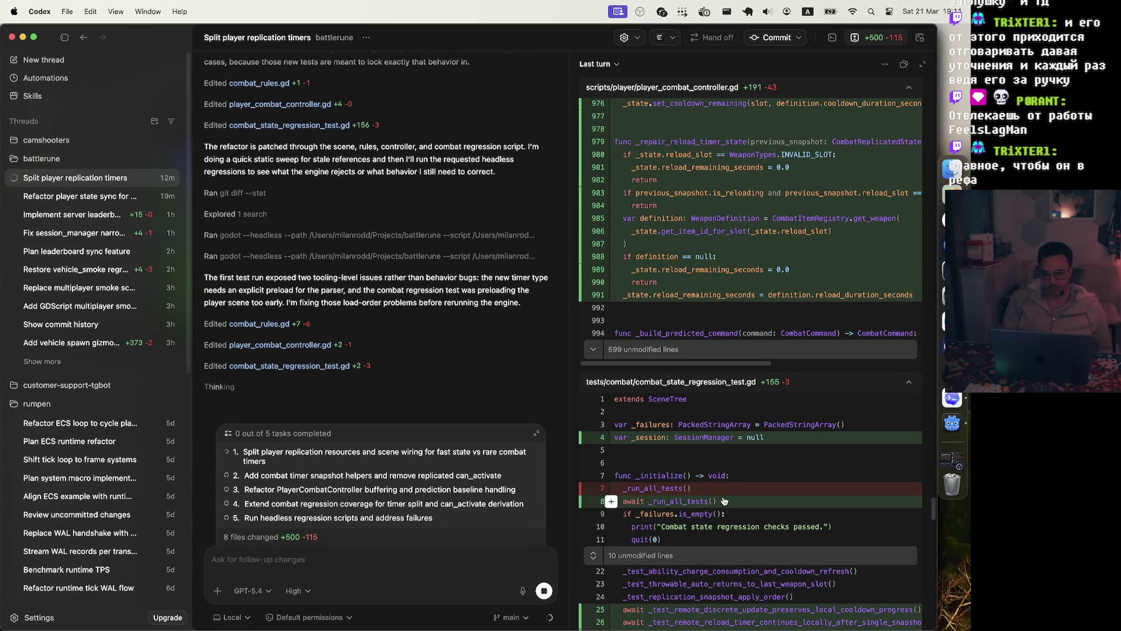
scroll(724, 501, "down", 1)
scroll(724, 501, "down", 3)
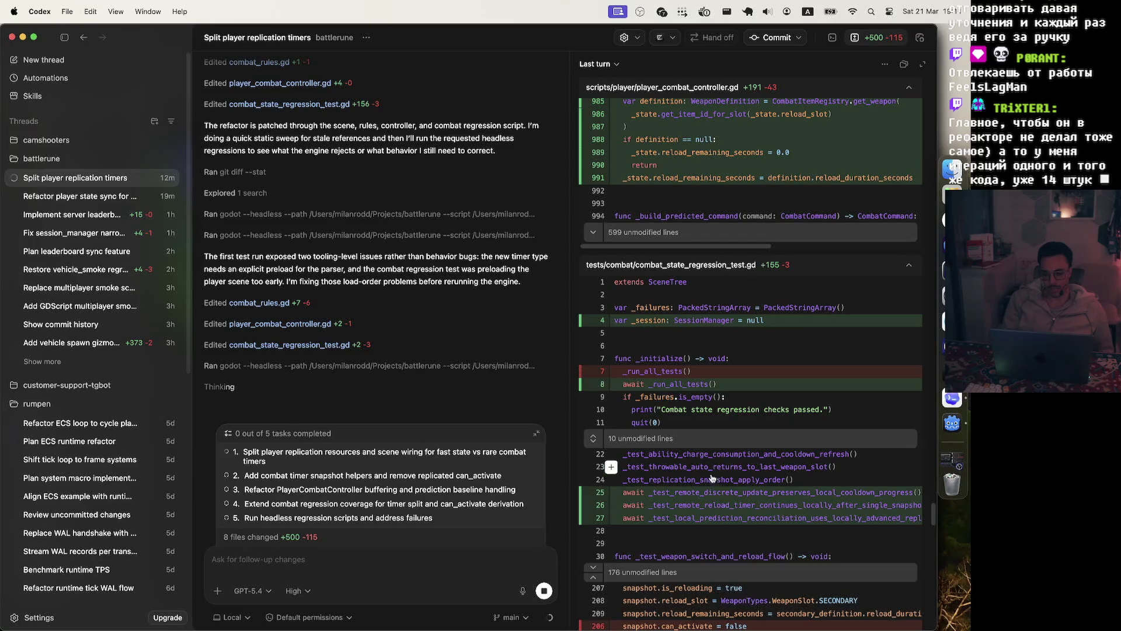
scroll(699, 490, "down", 2)
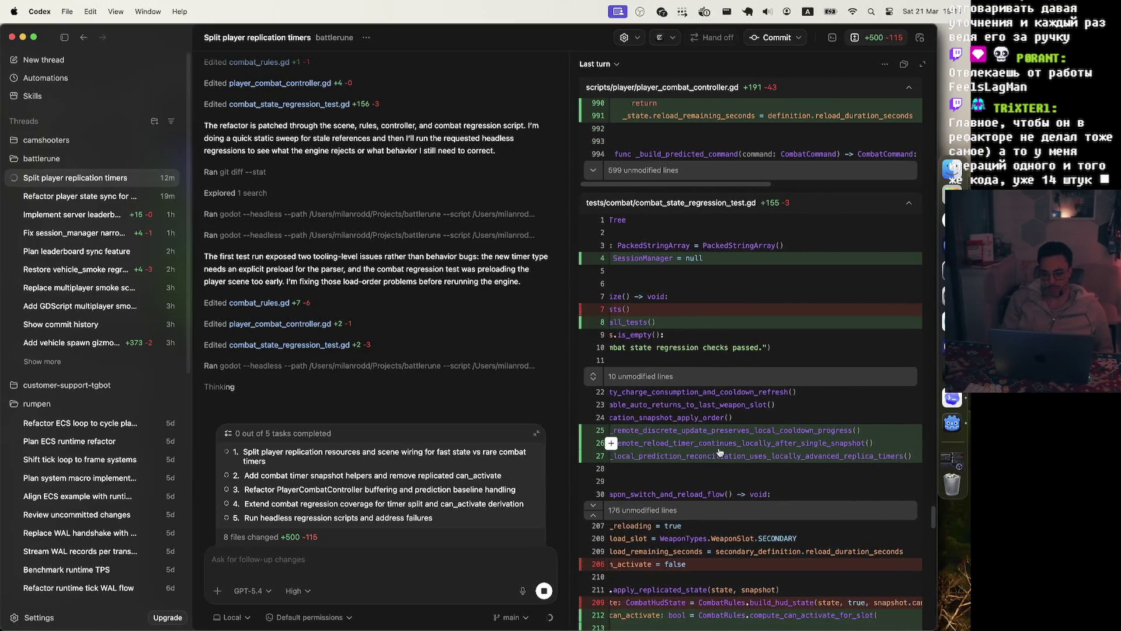
scroll(719, 452, "down", 3)
scroll(719, 452, "down", 2)
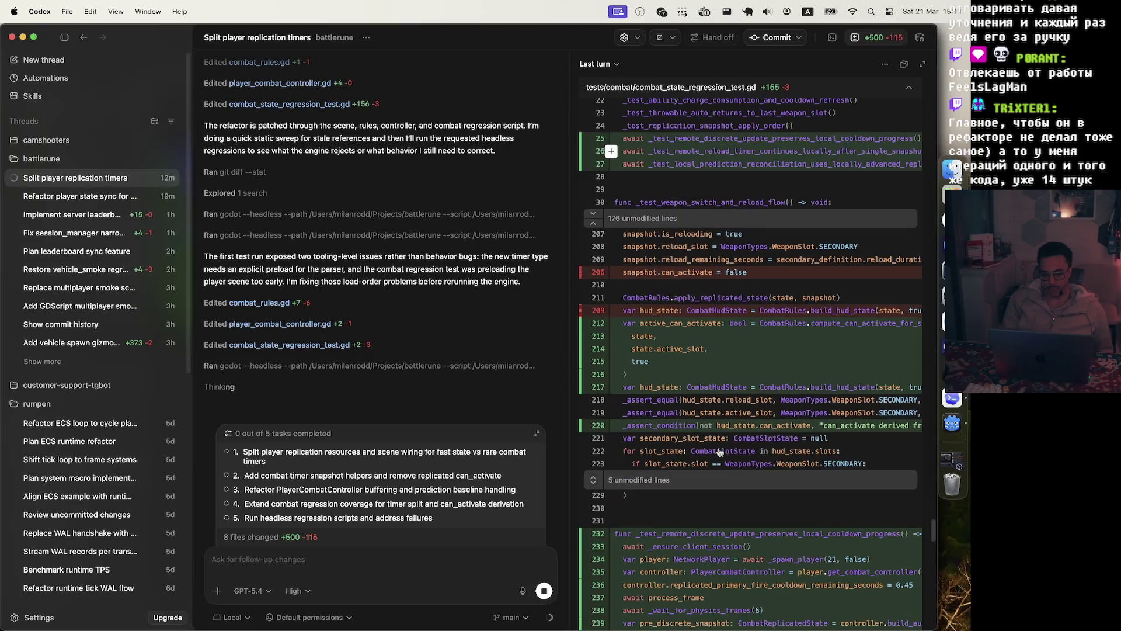
scroll(720, 452, "down", 5)
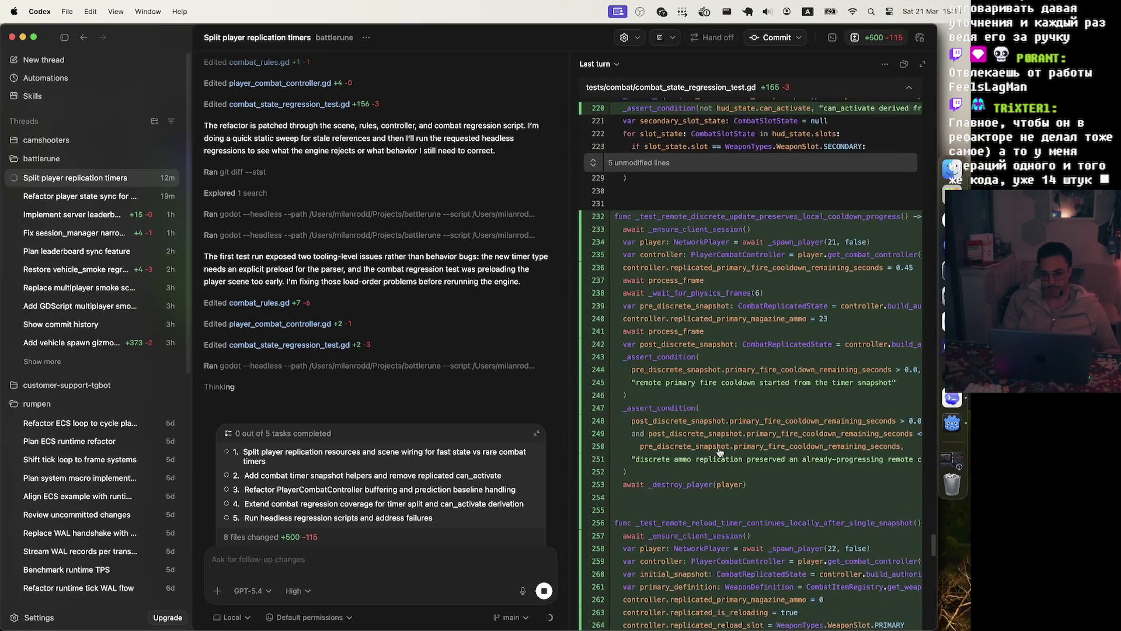
scroll(719, 451, "right", 3)
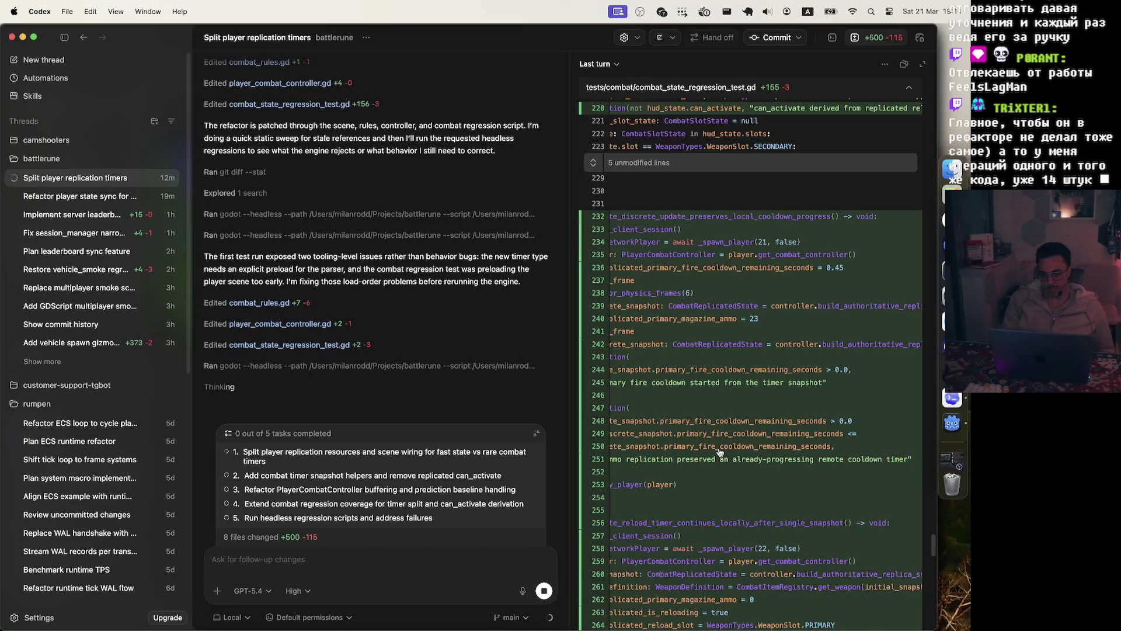
scroll(720, 451, "left", 1)
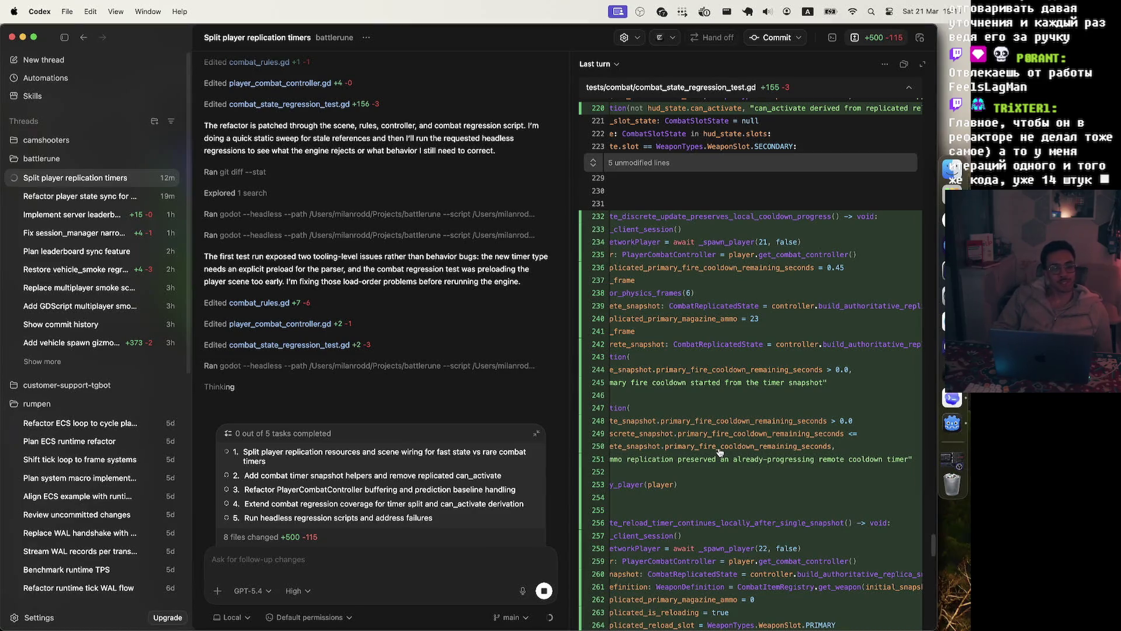
scroll(706, 408, "down", 15)
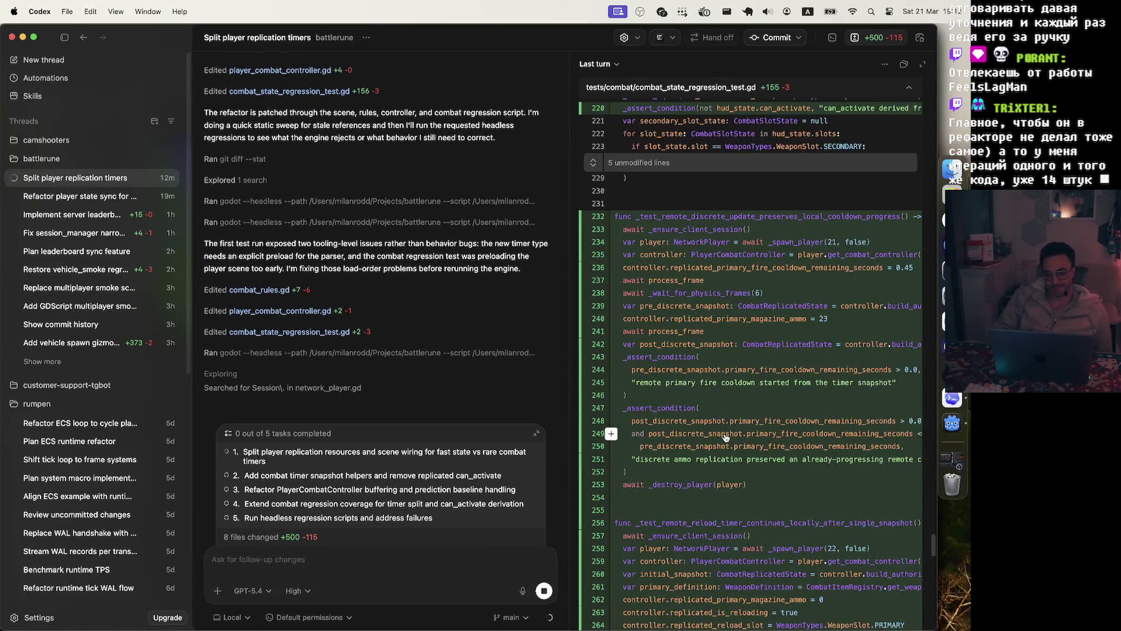
scroll(725, 437, "down", 8)
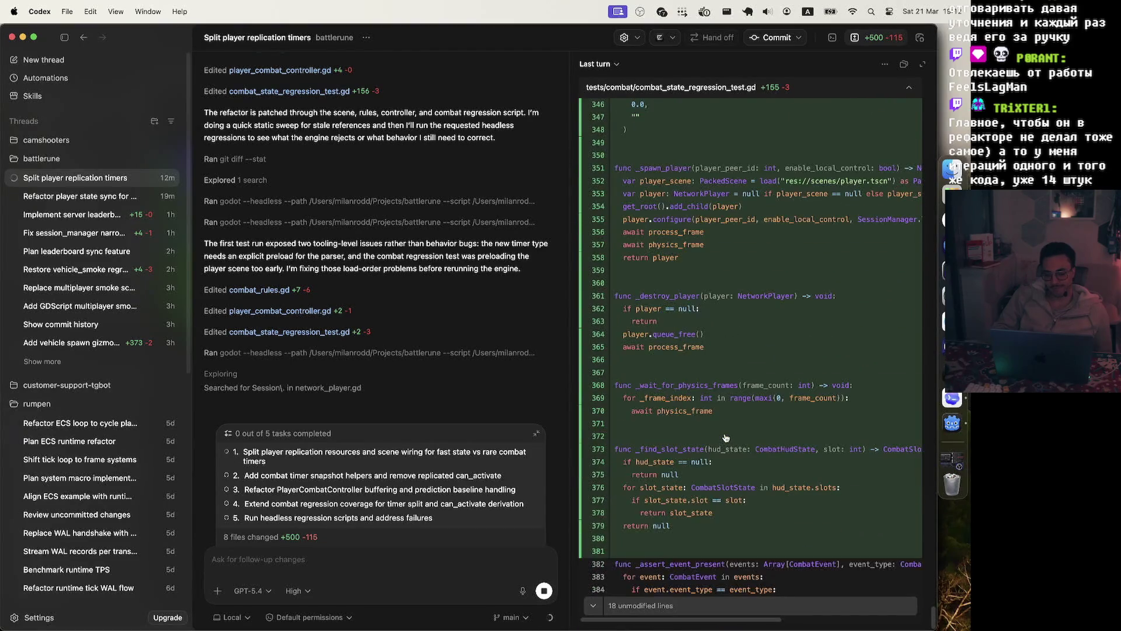
scroll(725, 438, "up", 8)
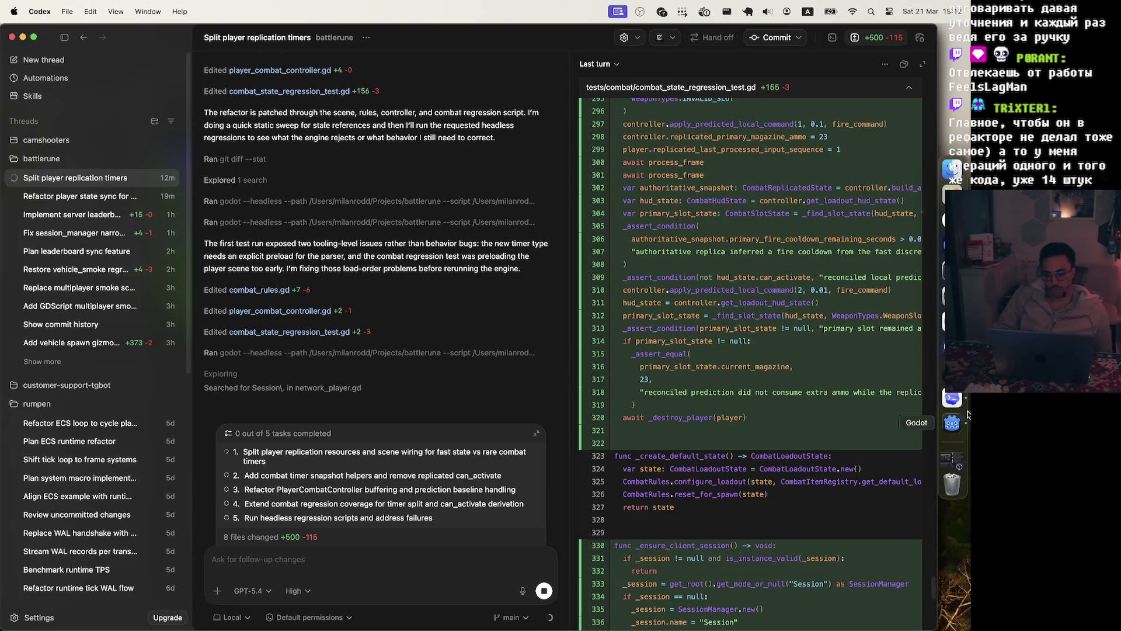
left_click(952, 372)
Run 'task gdscript-loc-by-file' in Zed's terminal, showing vehicle_runtime.gd largest at 2256 lines.
type("task gdscript-loc-by-file")
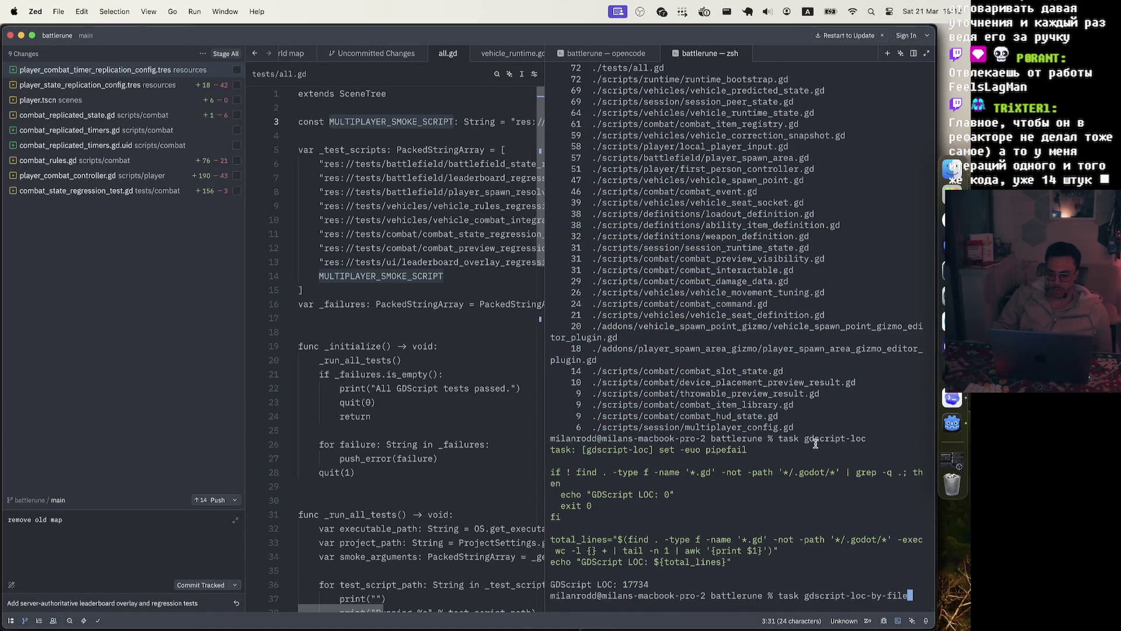
key("Return")
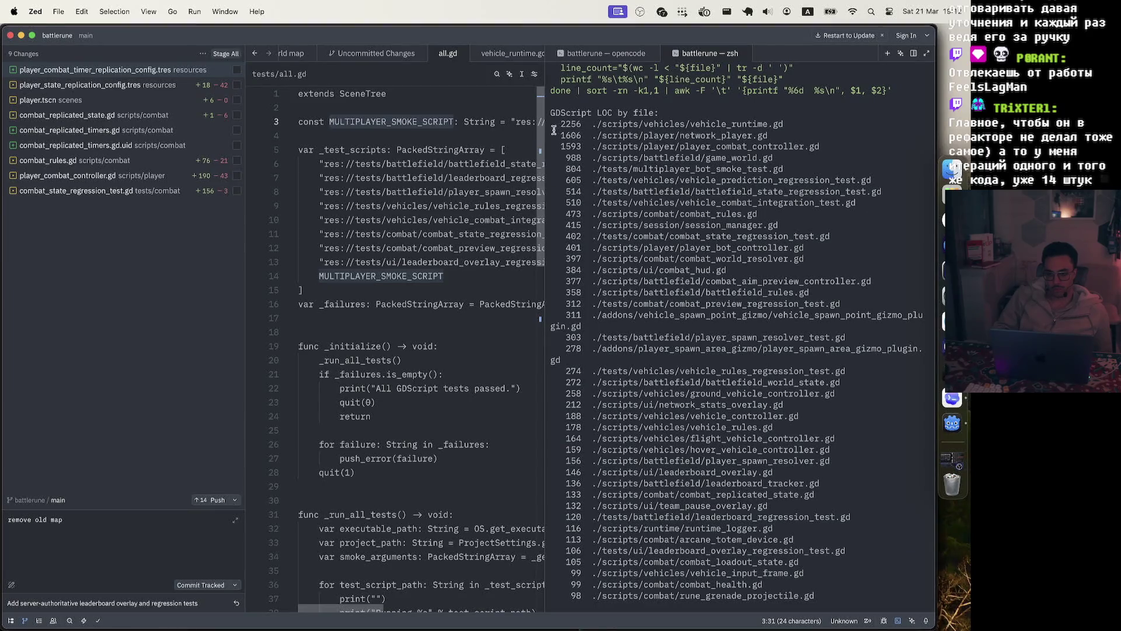
left_click_drag(555, 124, 833, 143)
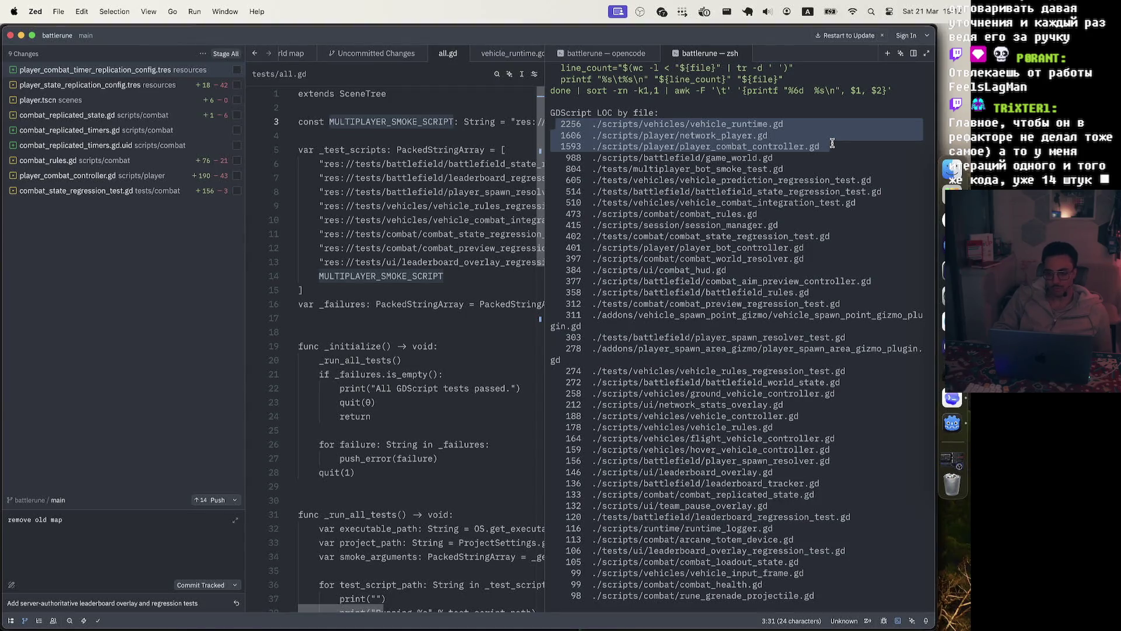
left_click(832, 143)
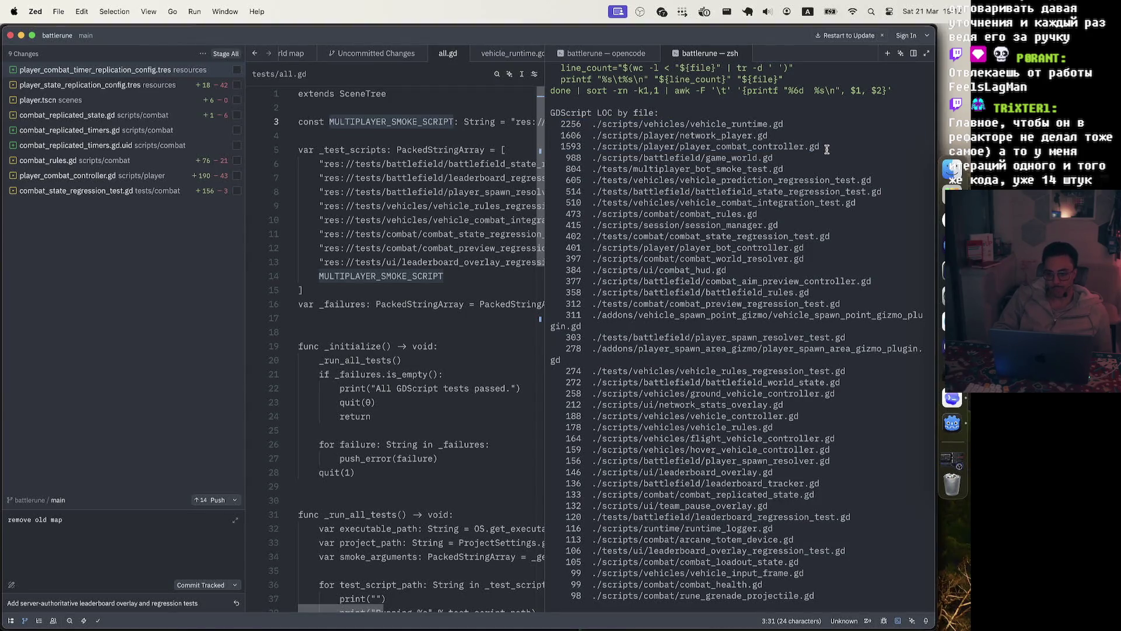
mouse_move(822, 144)
left_mouse_down()
mouse_move(491, 133)
mouse_move(490, 116)
mouse_move(820, 146)
left_mouse_up()
left_click(583, 127)
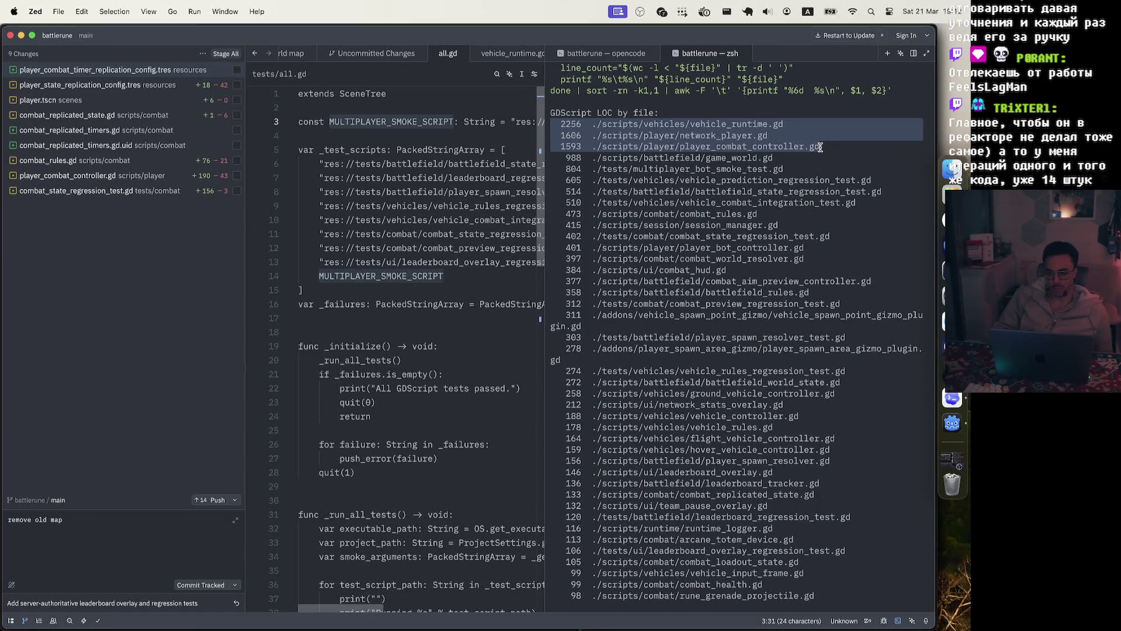
left_click(822, 147)
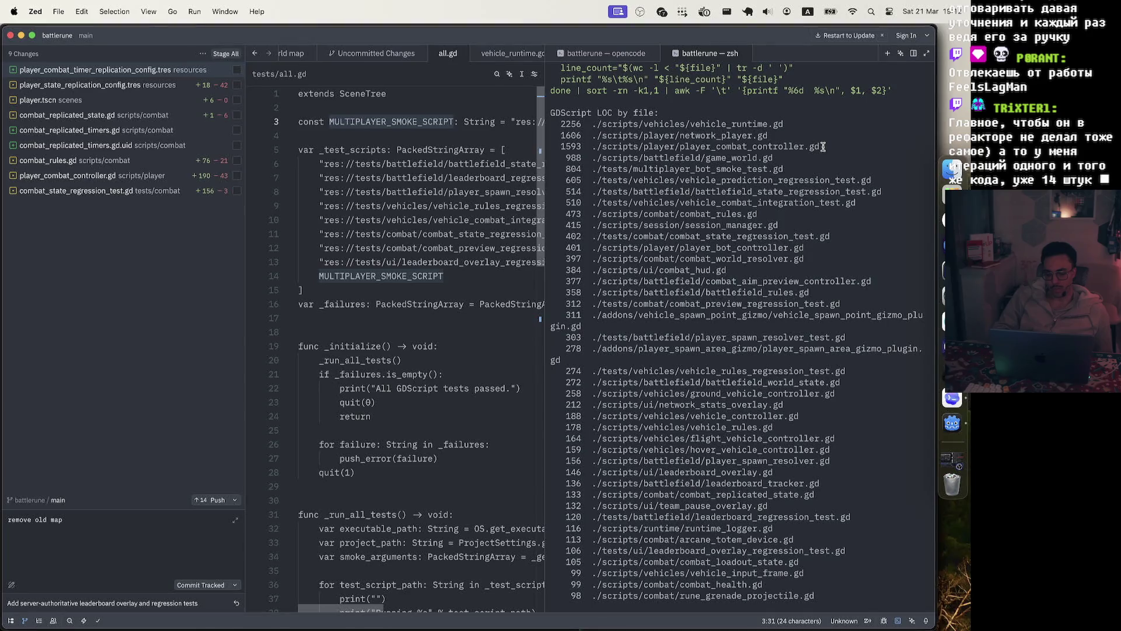
Select the three largest files' line counts, then return to Codex.
mouse_move(823, 147)
left_mouse_down()
mouse_move(552, 135)
mouse_move(546, 112)
mouse_move(546, 124)
mouse_move(815, 145)
left_mouse_up()
left_click(589, 128)
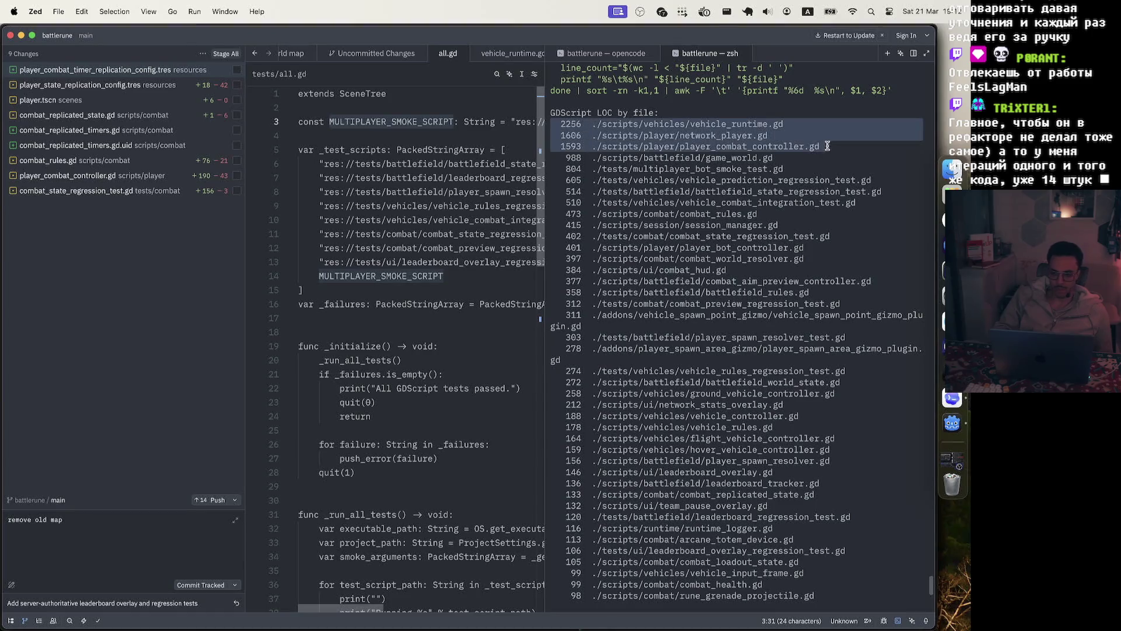
left_click(820, 146)
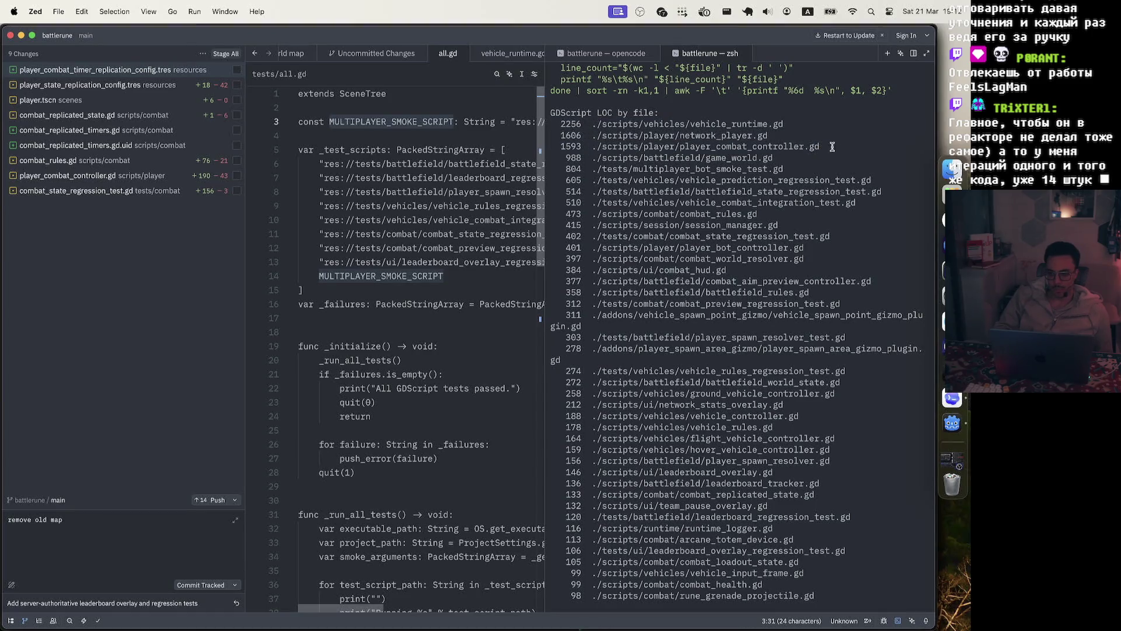
mouse_move(822, 146)
left_mouse_down()
mouse_move(498, 97)
mouse_move(500, 119)
left_mouse_up()
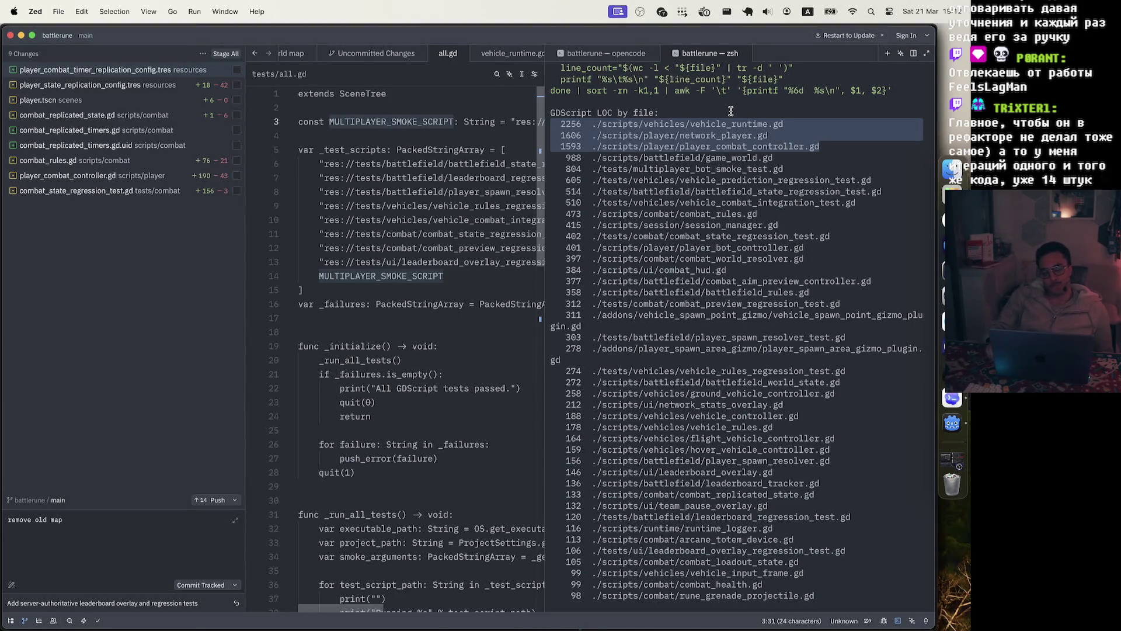
left_click(953, 400)
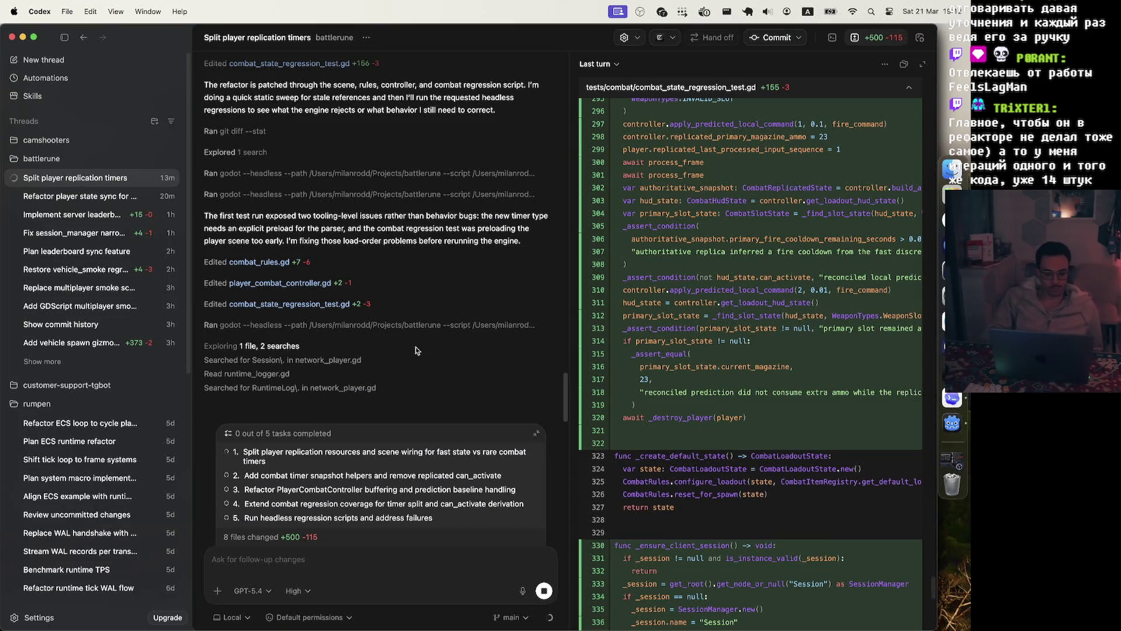
Review the headless Godot run's leak errors and the agent's reordered player setup in combat_state_regression_test.gd.
left_click(456, 325)
scroll(449, 261, "down", 5)
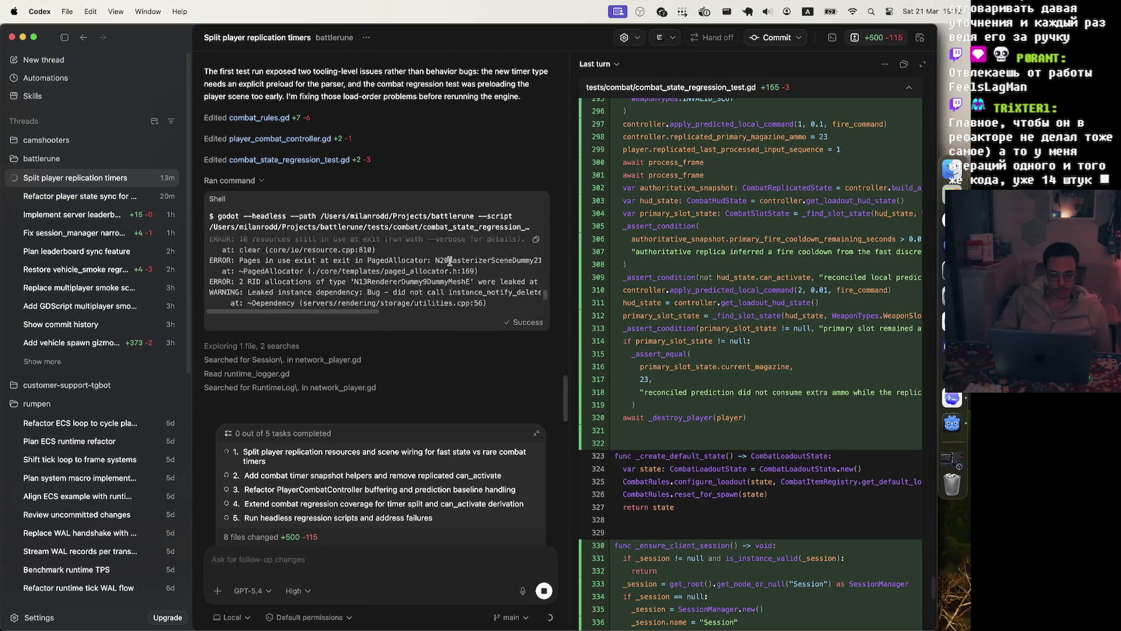
scroll(449, 261, "up", 1)
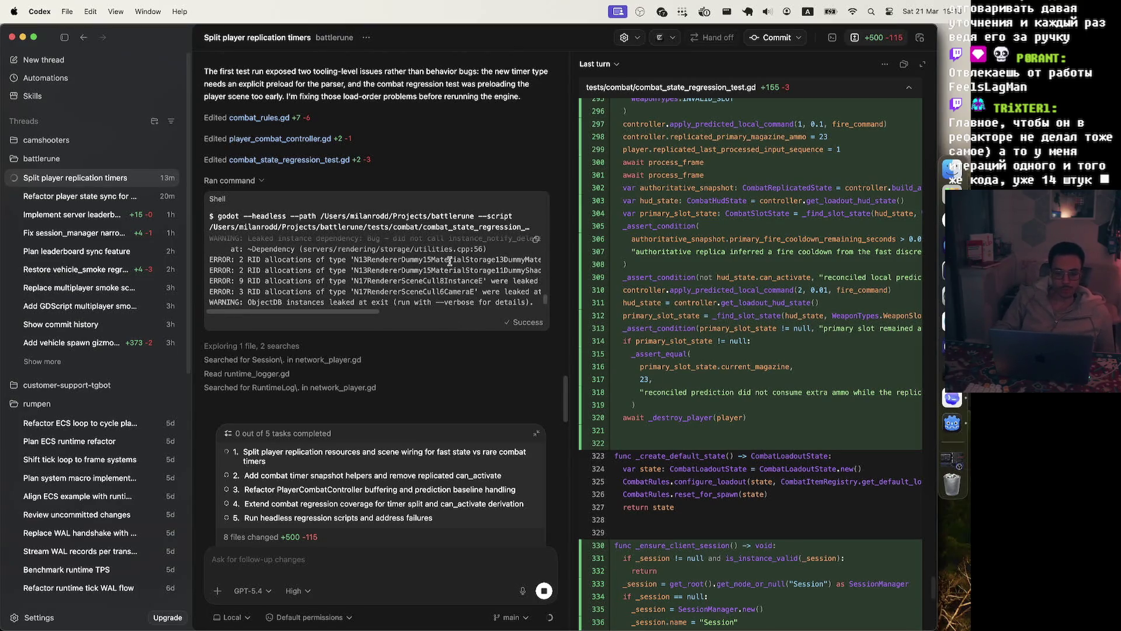
scroll(449, 261, "up", 3)
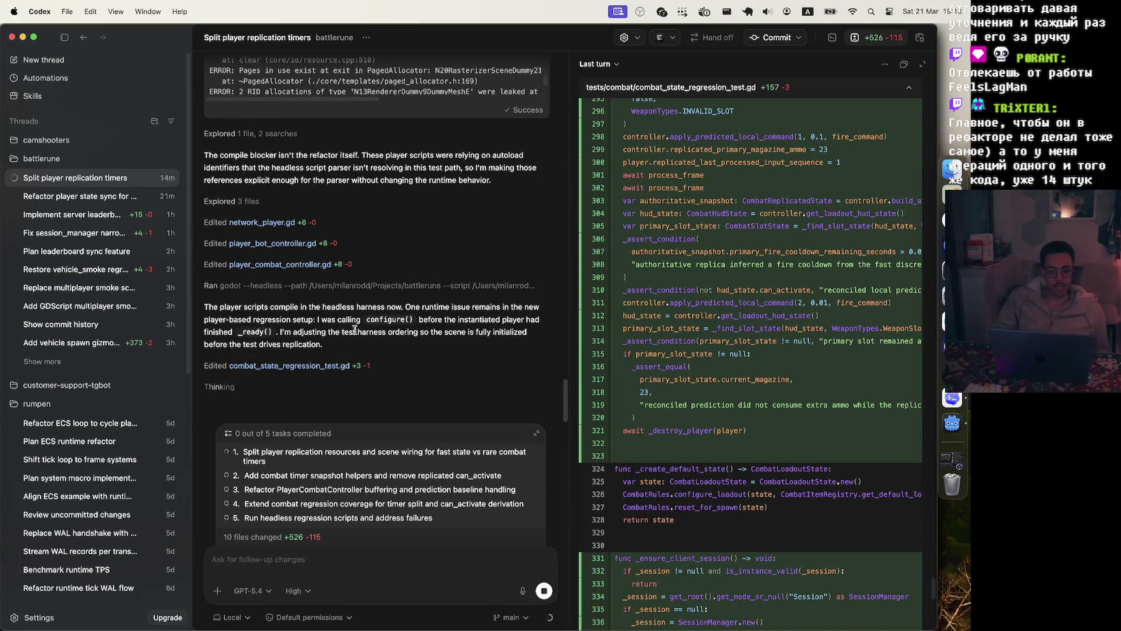
left_click(380, 369)
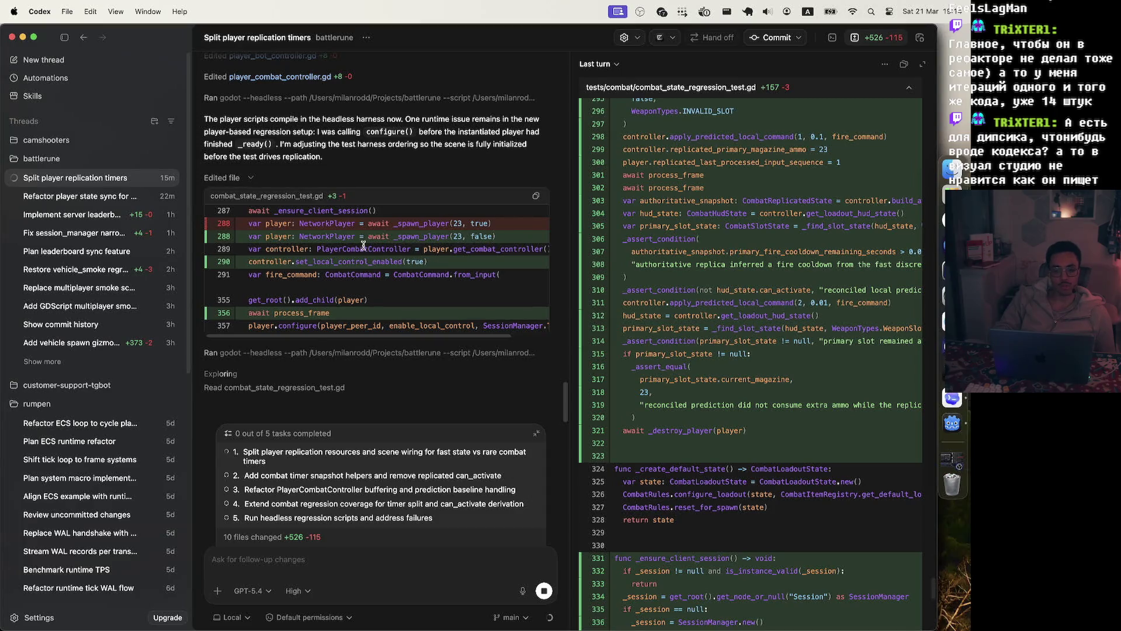
scroll(439, 257, "right", 2)
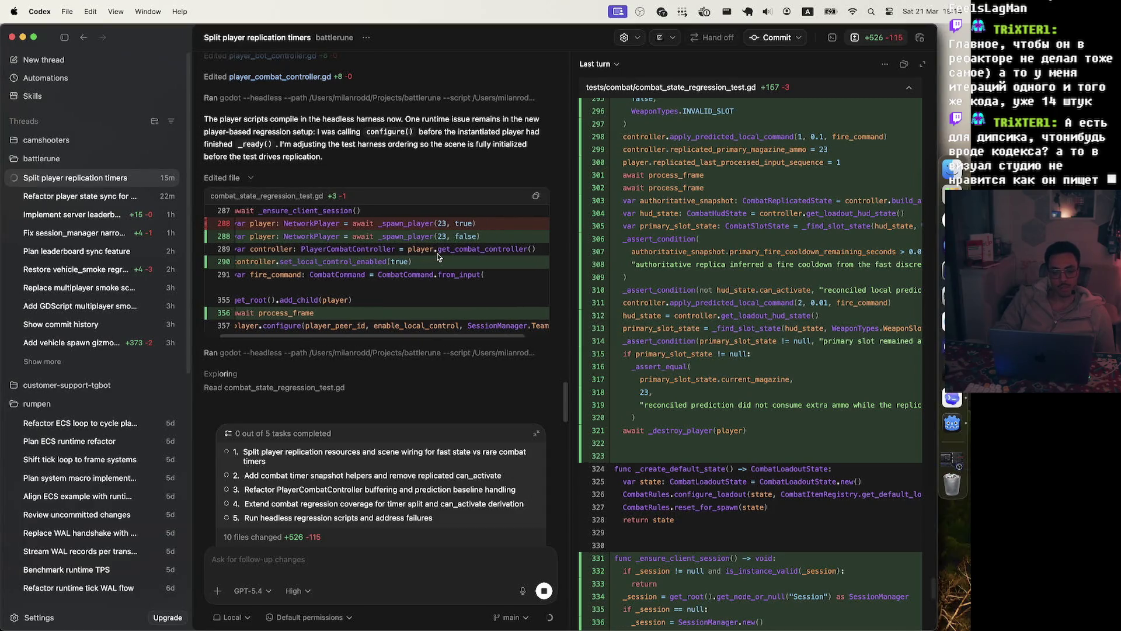
Expand the 16 newly added lines in combat_state_regression_test.gd.
scroll(419, 261, "left", 2)
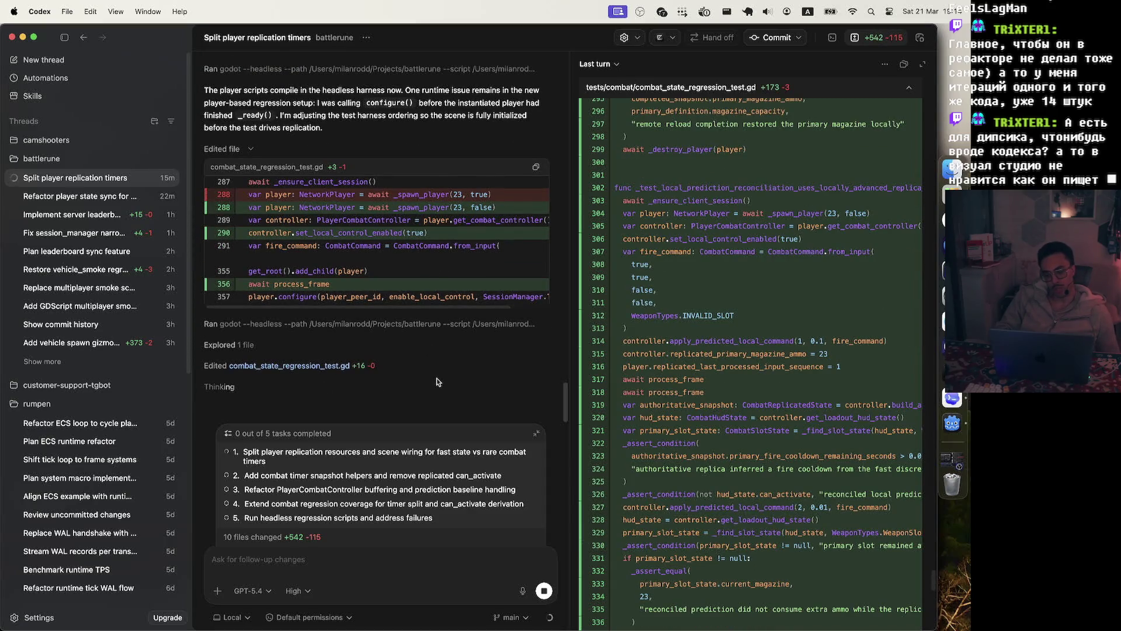
left_click(385, 366)
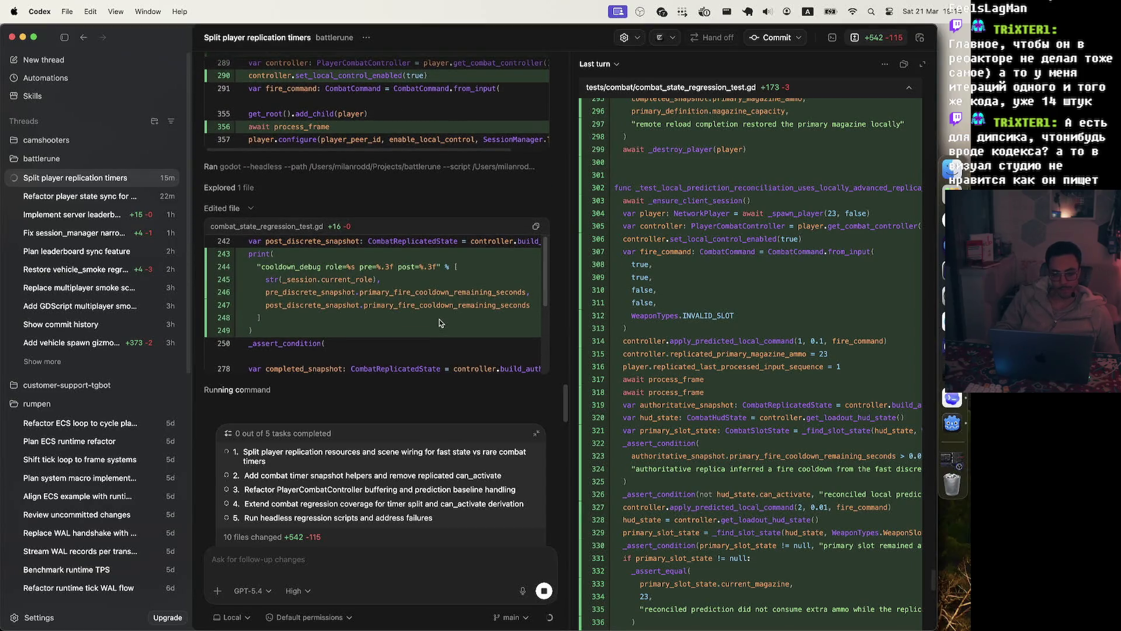
Scroll through the added cooldown_debug print of pre- and post-snapshot fire cooldowns.
scroll(440, 323, "down", 5)
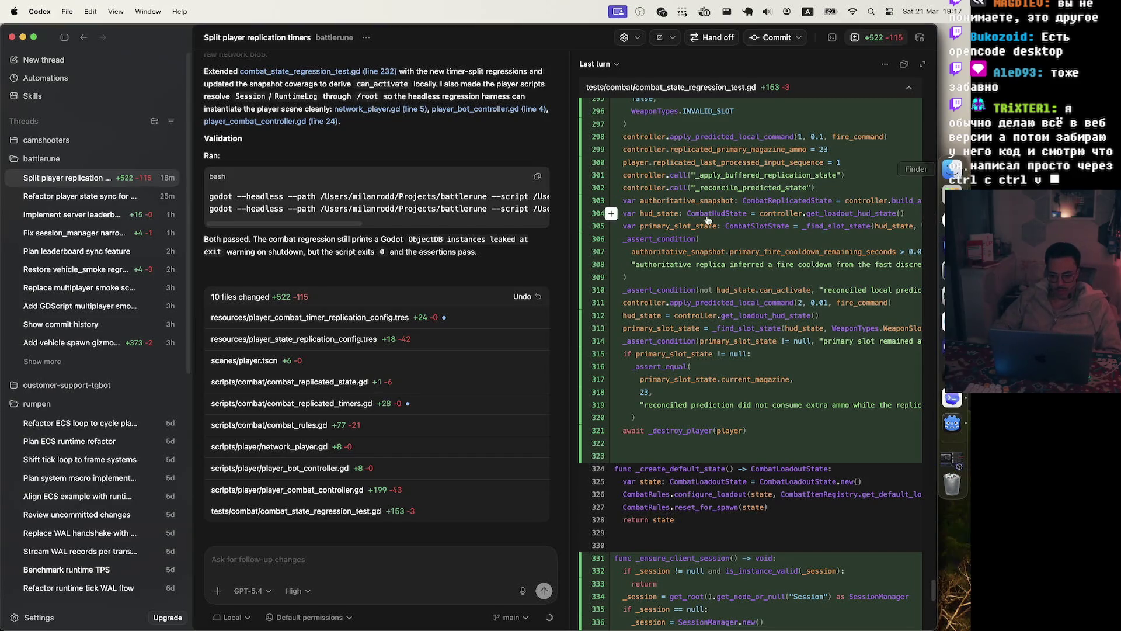
scroll(729, 193, "up", 5)
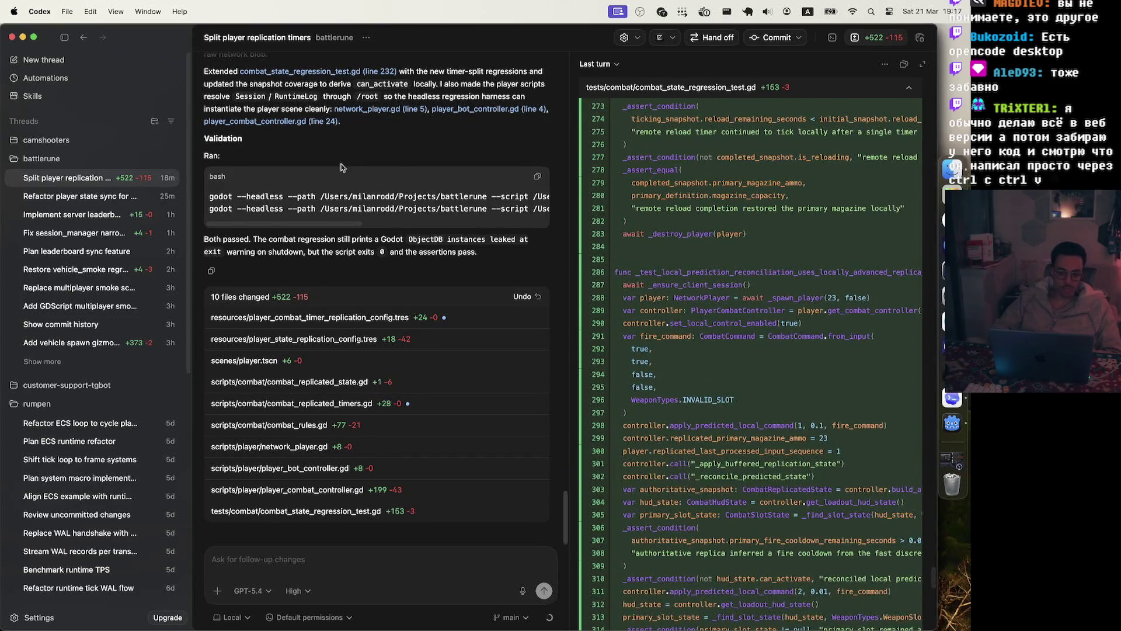
scroll(342, 167, "up", 4)
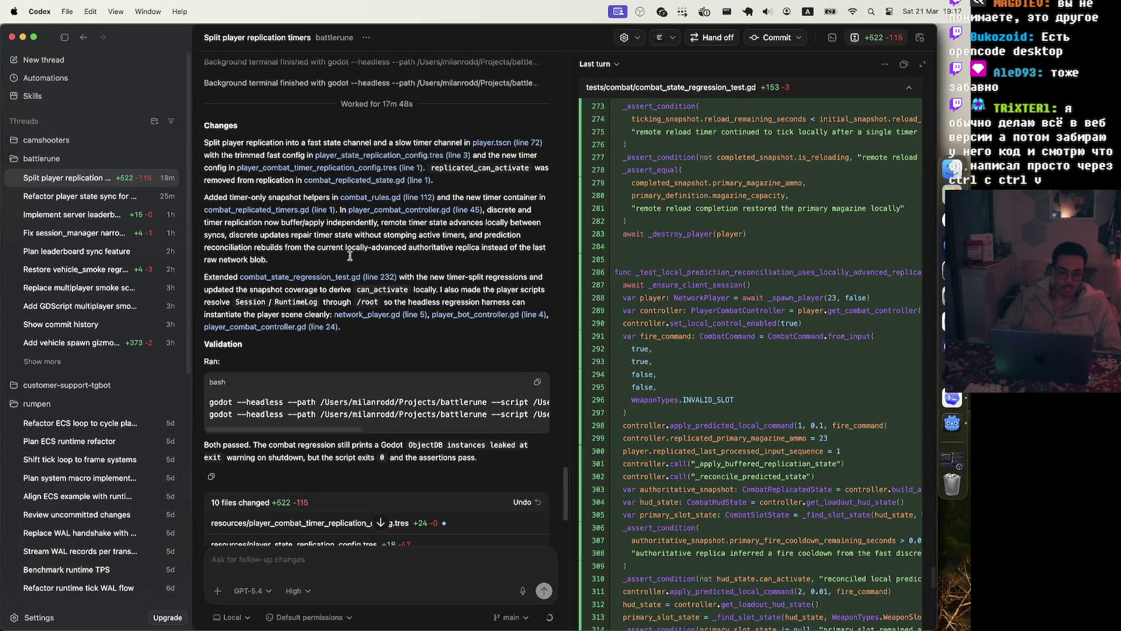
mouse_move(204, 141)
left_mouse_down()
mouse_move(350, 228)
mouse_move(425, 301)
left_mouse_up()
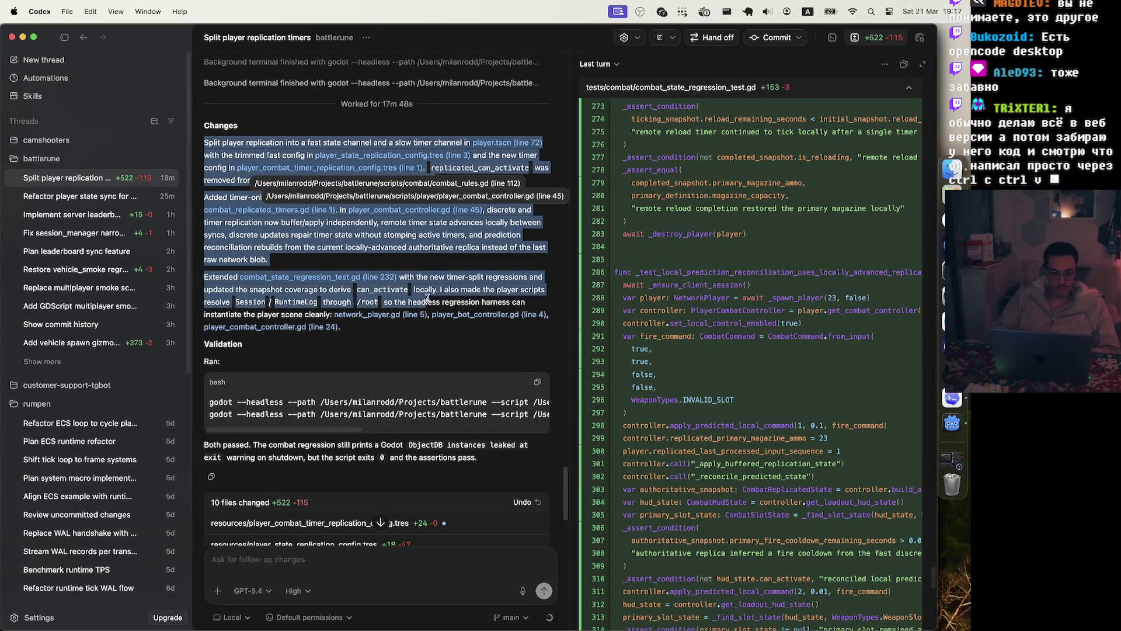
left_click(276, 175)
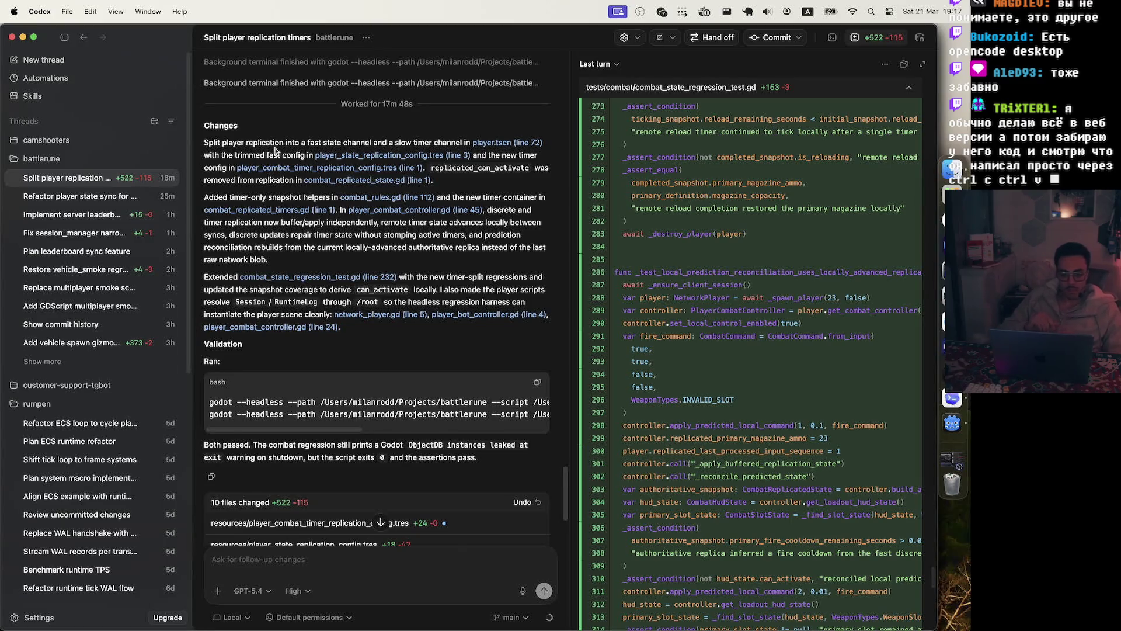
scroll(275, 366, "down", 5)
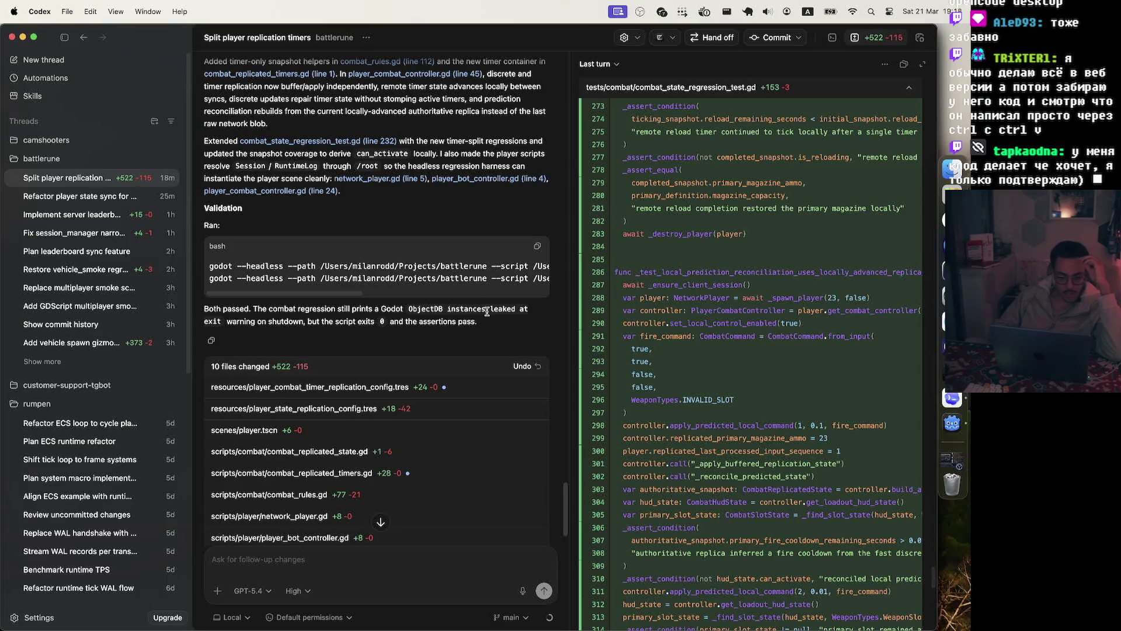
scroll(390, 318, "up", 3)
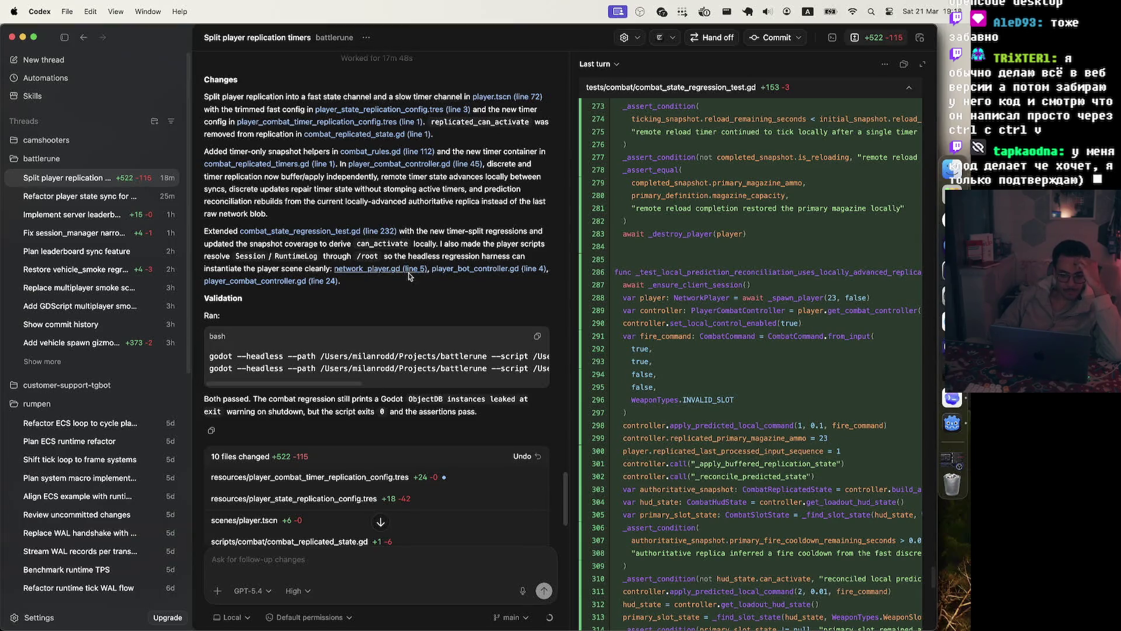
scroll(407, 280, "up", 6)
left_click(424, 232)
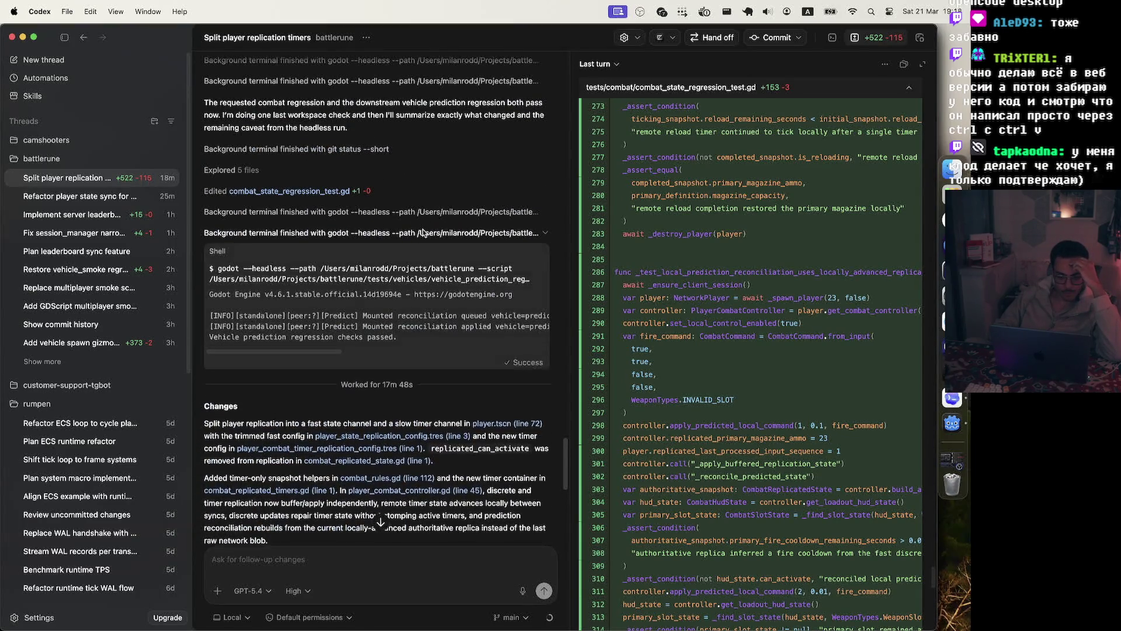
scroll(386, 263, "down", 10)
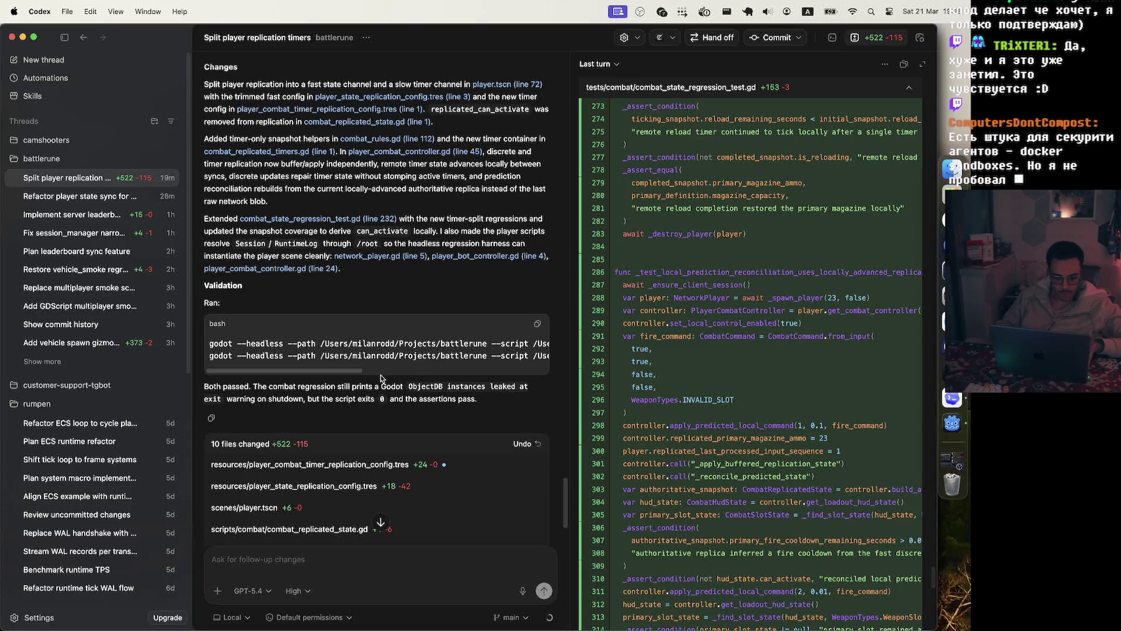
Switch to Godot and start the Debugger's Network Profiler while the game runs.
key("super+Tab")
key("Escape")
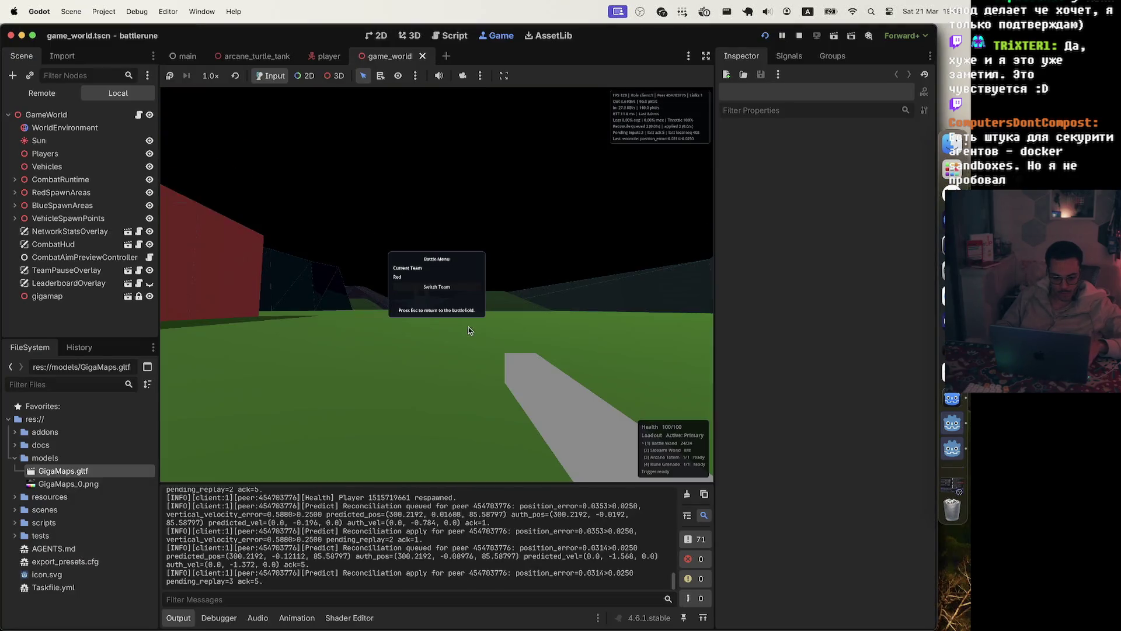
left_click(219, 617)
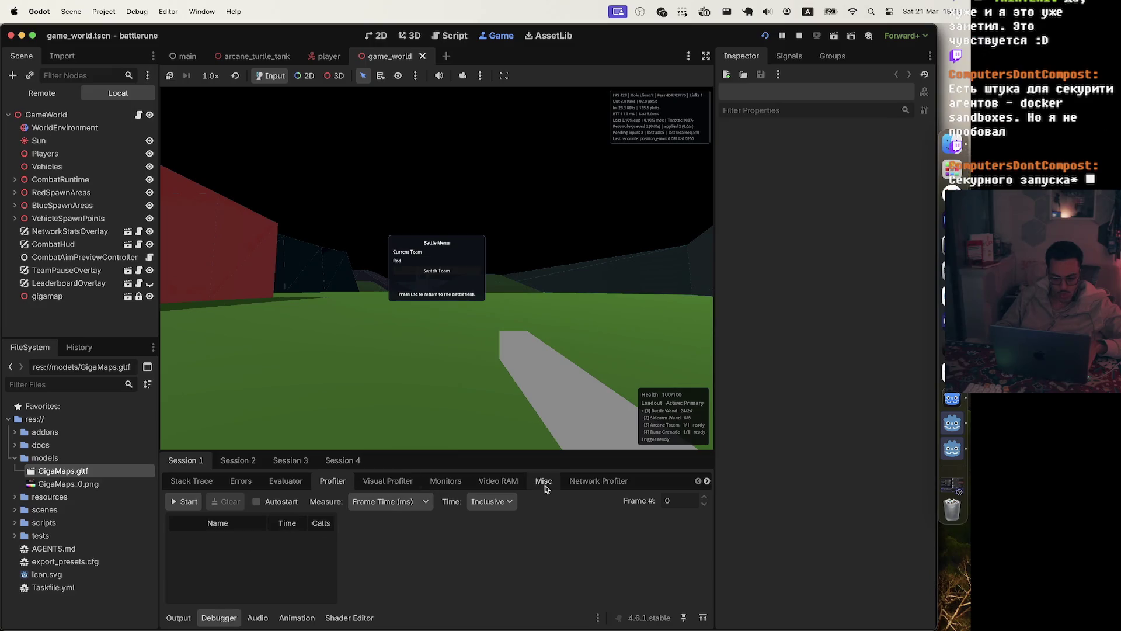
left_click(574, 485)
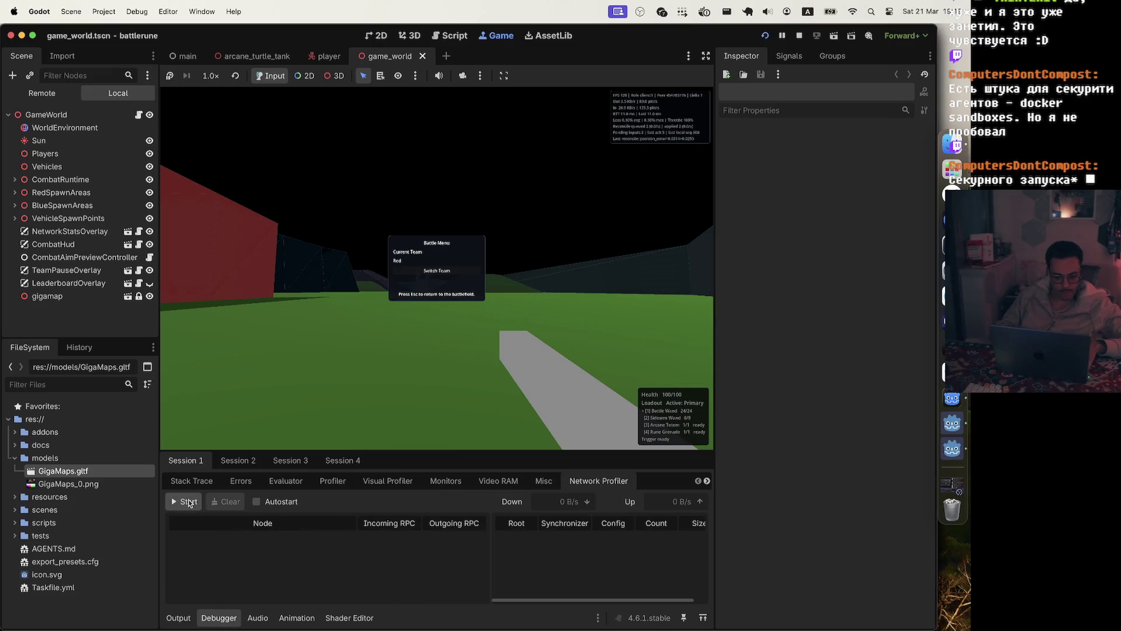
left_click(189, 503)
left_click(307, 312)
key("Escape")
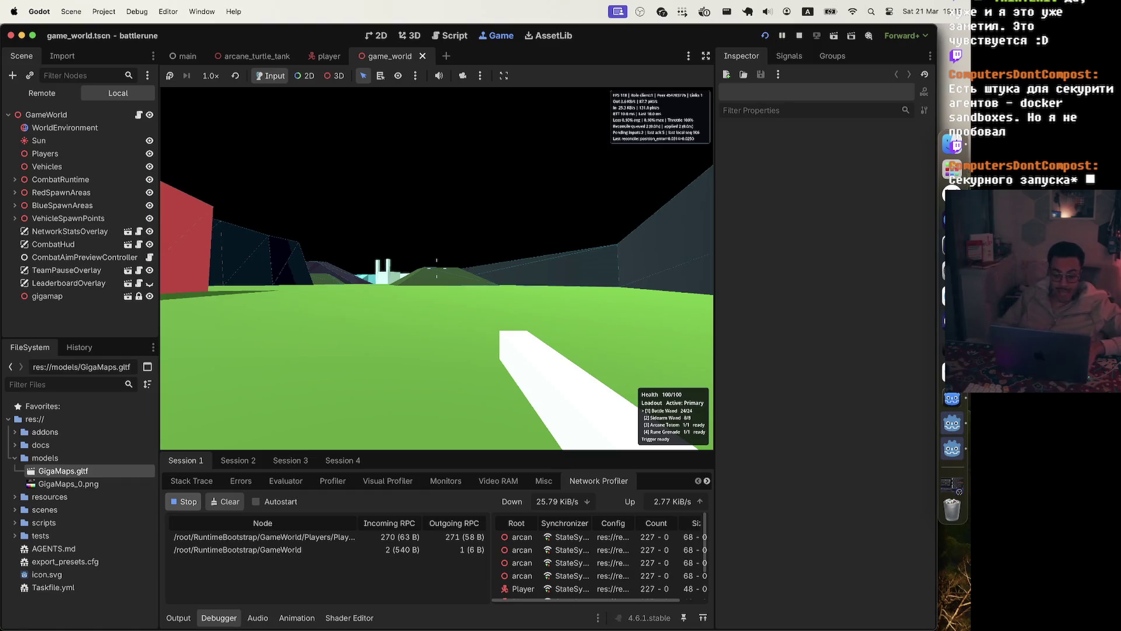
Enlarge the debugger panel and widen the profiler's synchronizer table, then bring up the player scene.
key("Escape")
mouse_move(418, 450)
left_mouse_down()
mouse_move(418, 233)
mouse_move(418, 313)
left_mouse_up()
left_click_drag(491, 399, 350, 399)
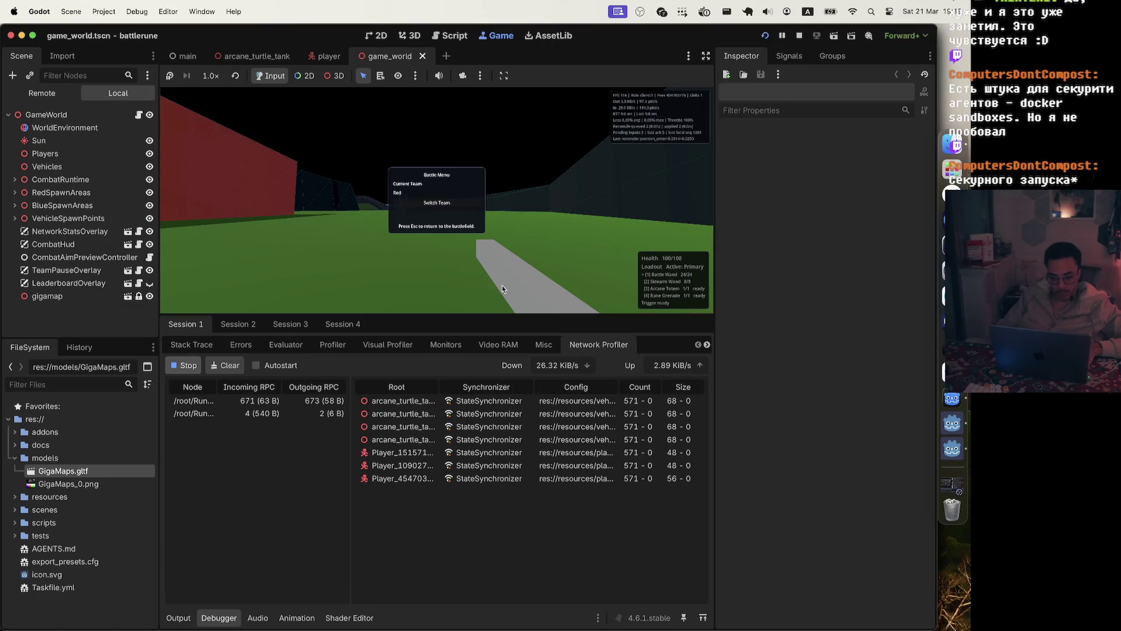
key("Escape")
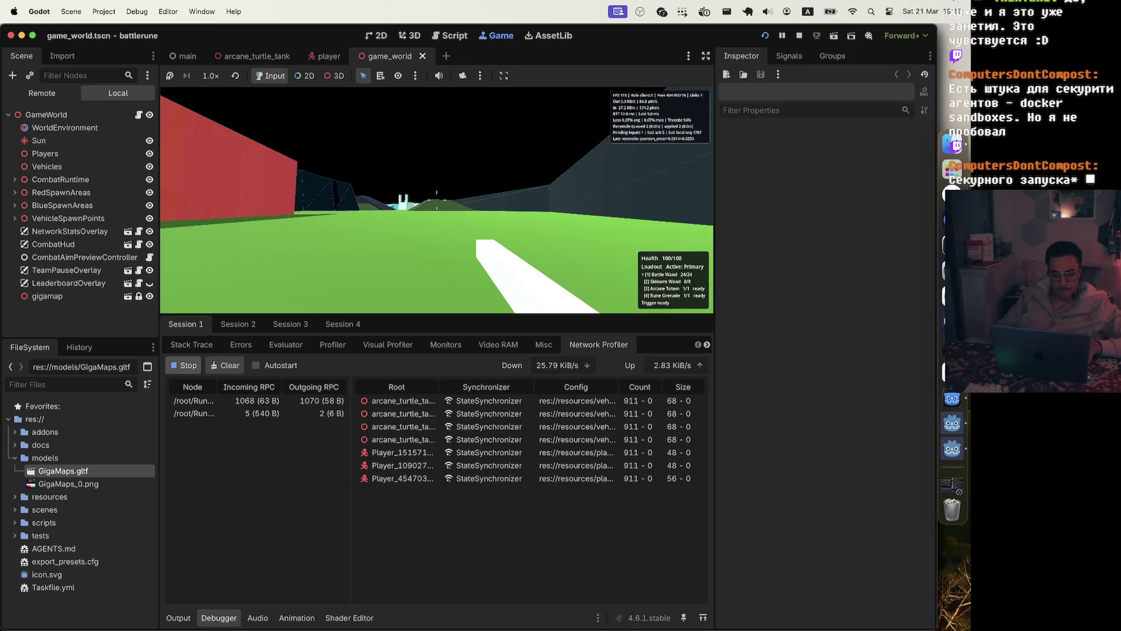
key("Escape")
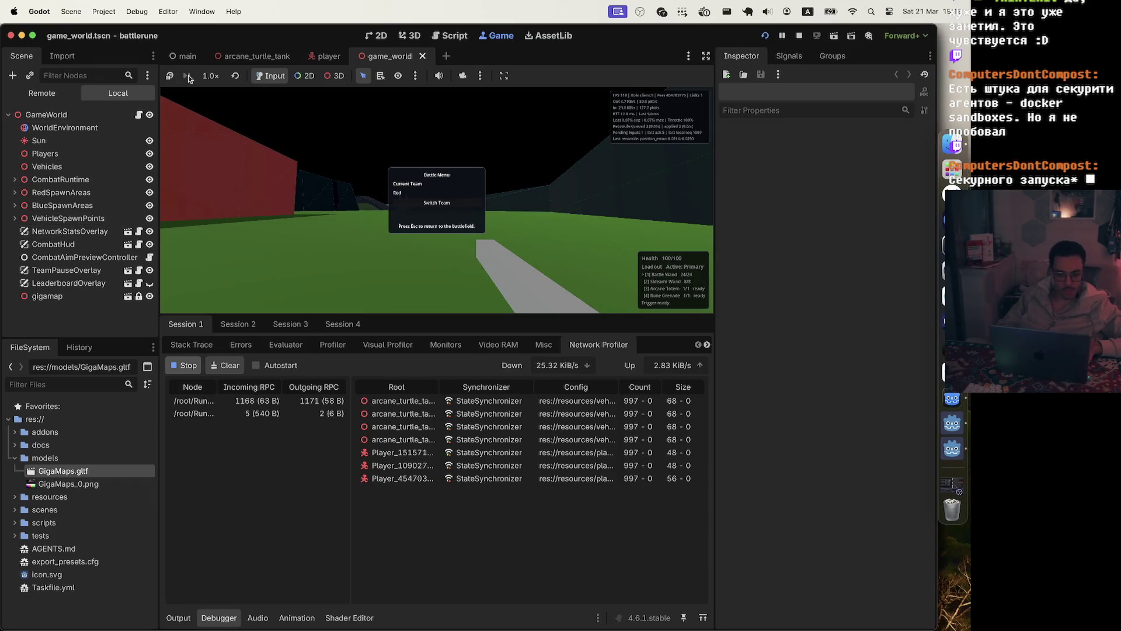
left_click(327, 56)
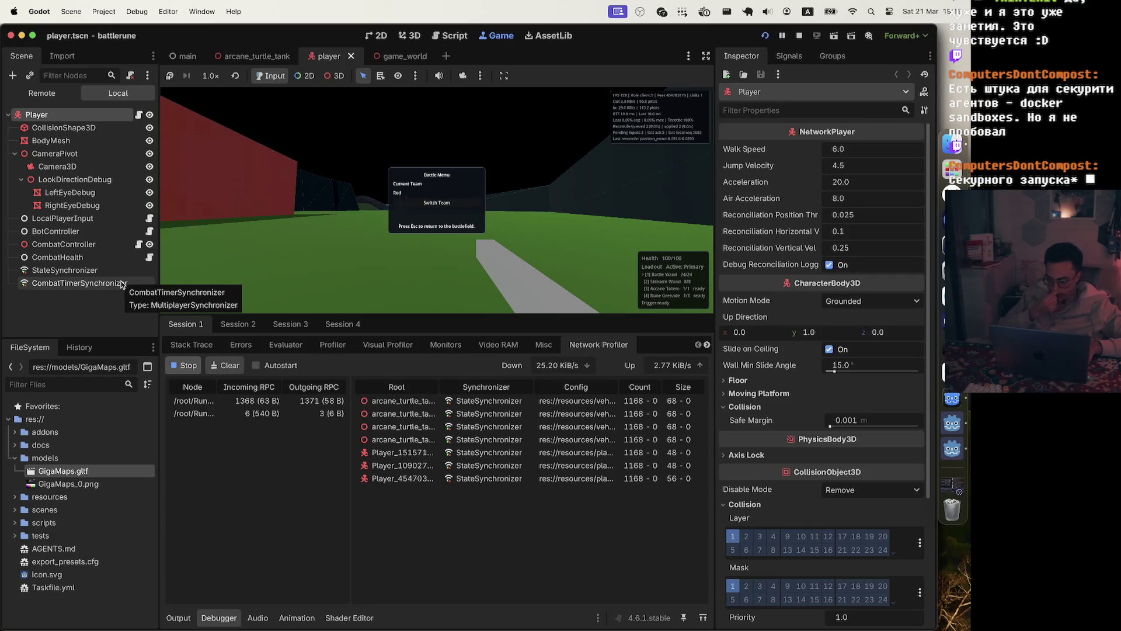
Compare the StateSynchronizer and CombatTimerSynchronizer intervals and replicated properties in player.tscn.
left_click(88, 270)
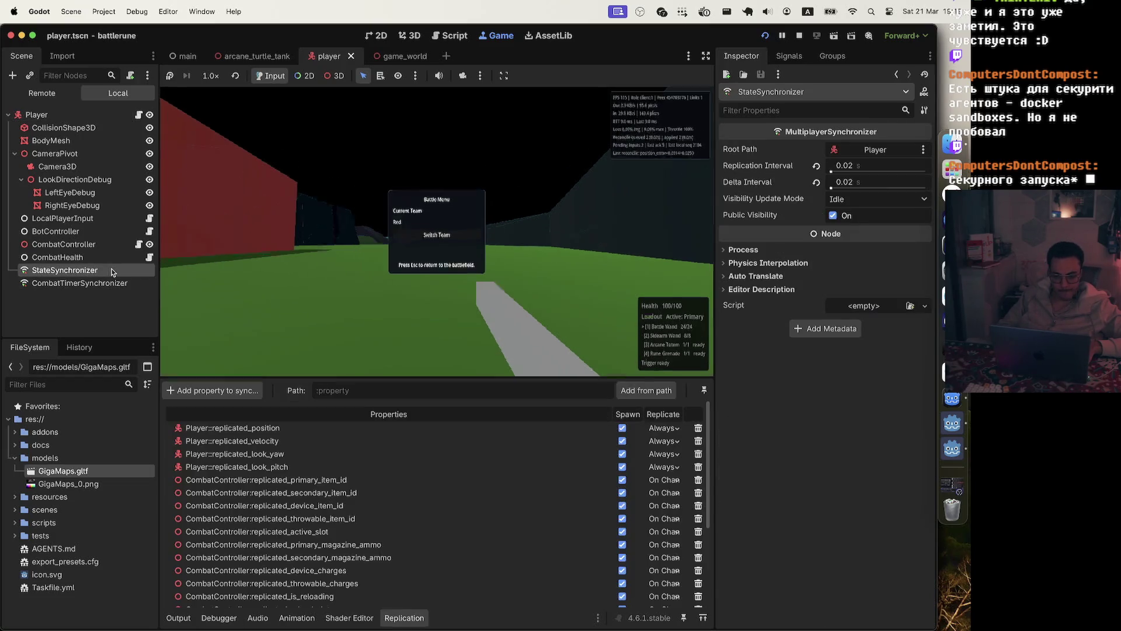
scroll(675, 488, "down", 5)
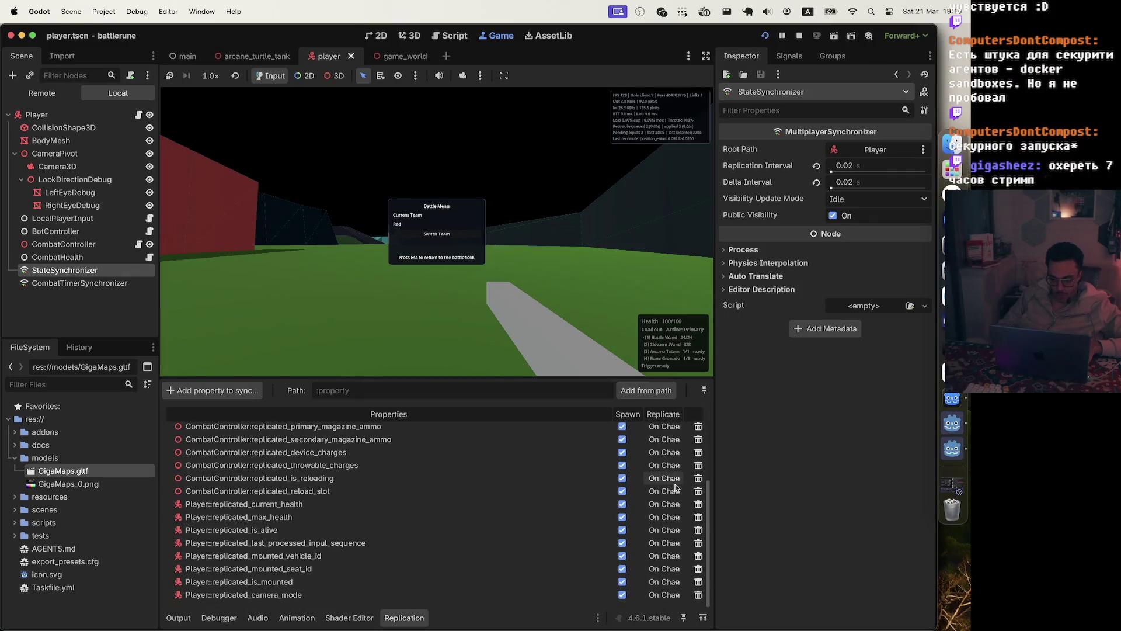
scroll(675, 488, "up", 5)
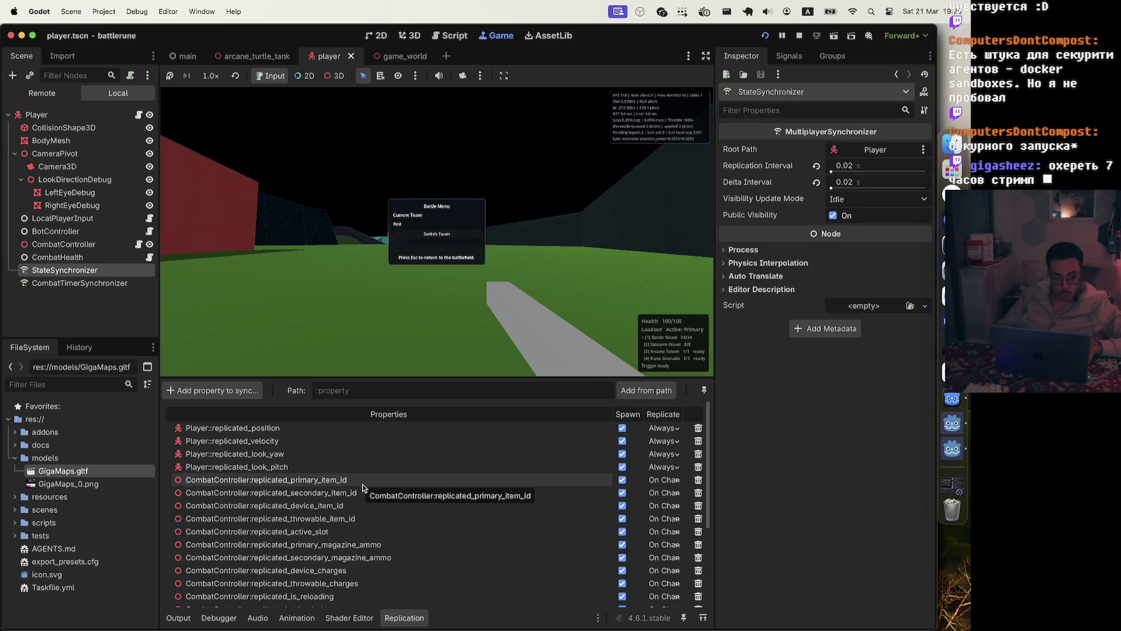
left_click(79, 282)
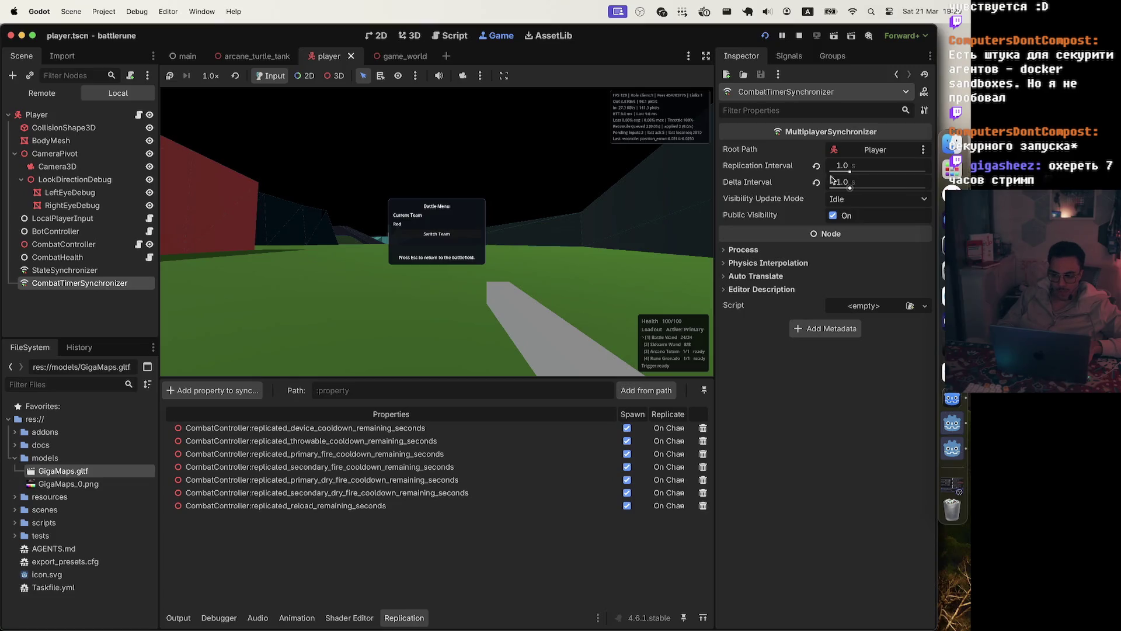
left_click(101, 274)
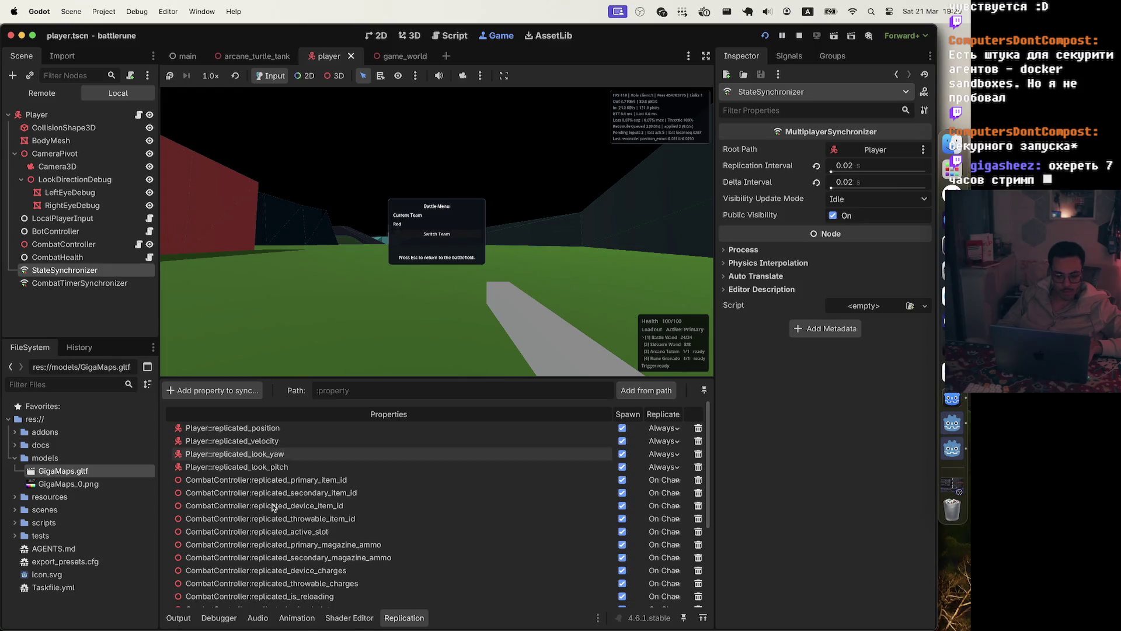
left_click(218, 617)
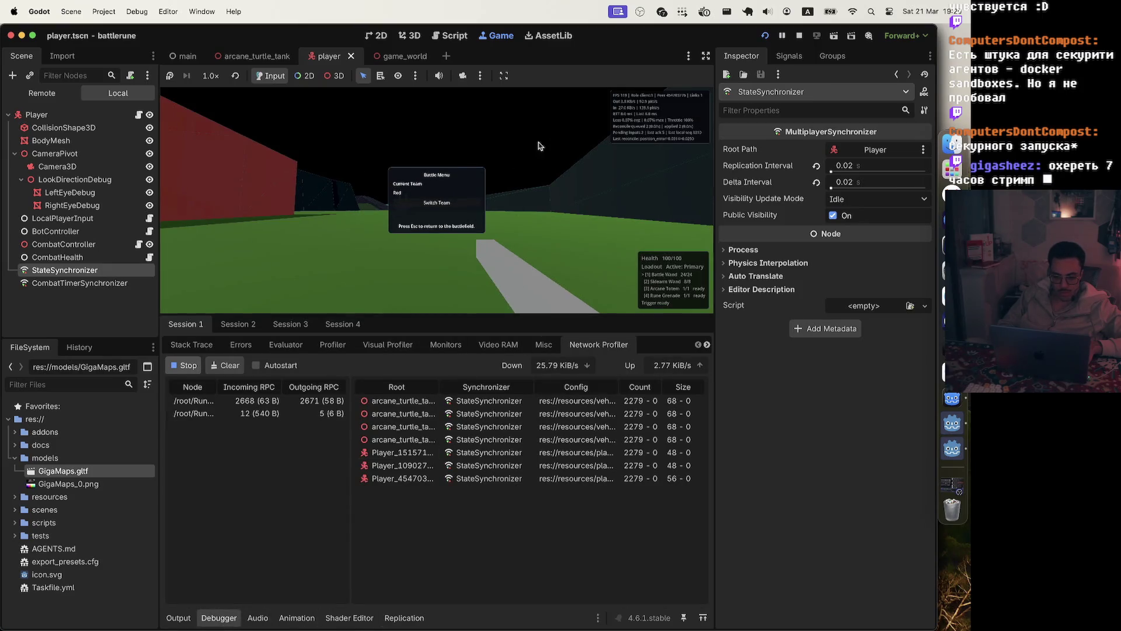
Play the game while the network profiler records synchronizer traffic, then stop the running game.
key("Escape")
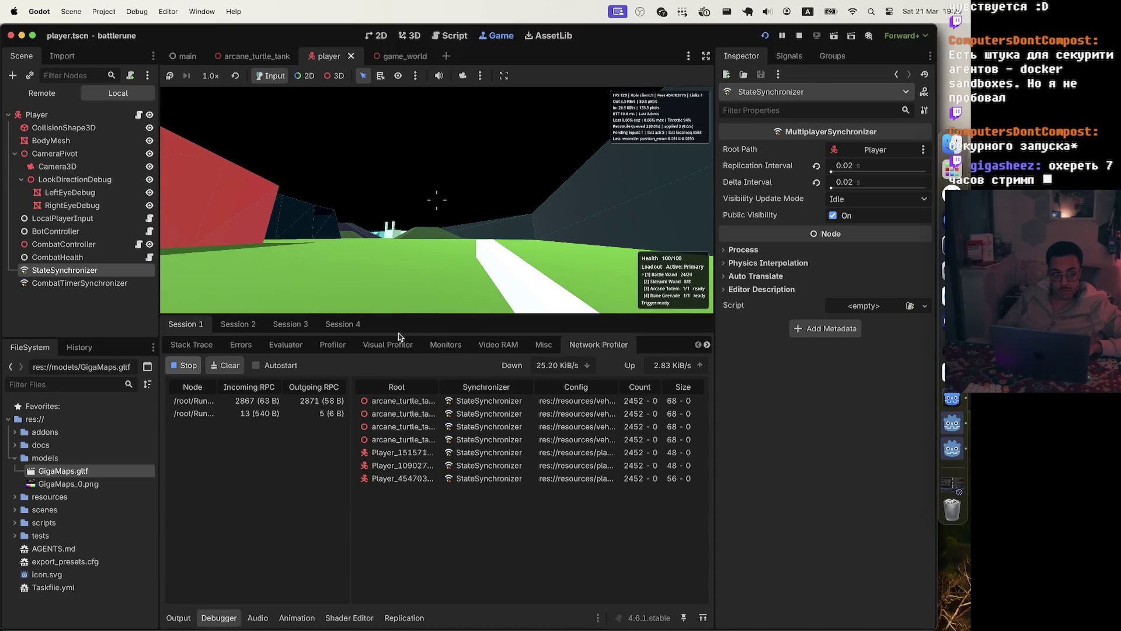
key("Escape")
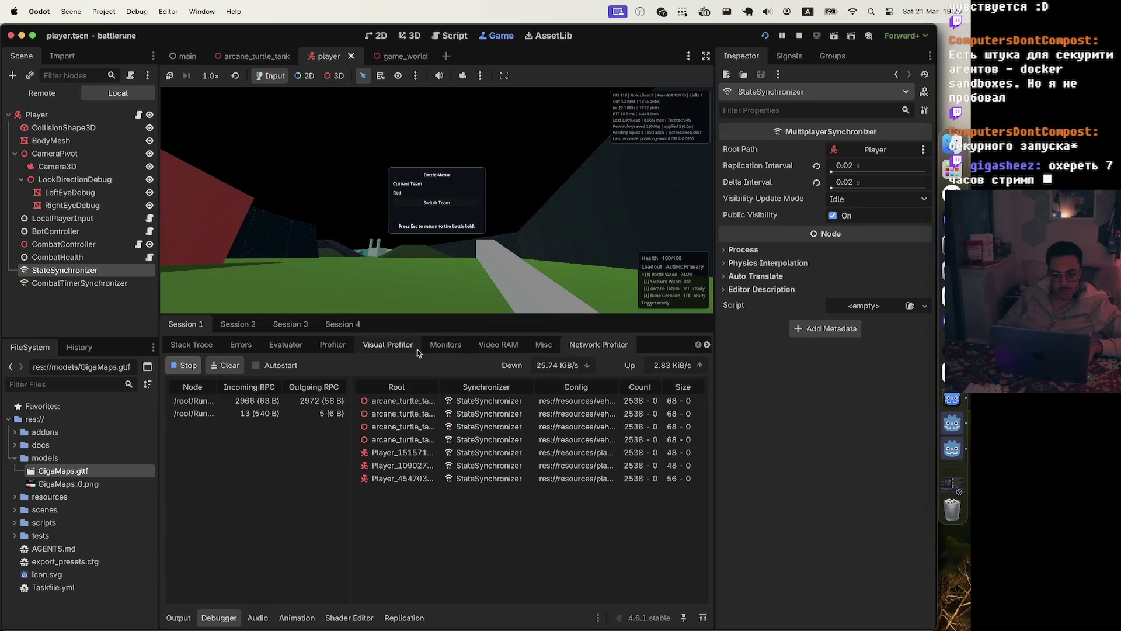
key("Escape")
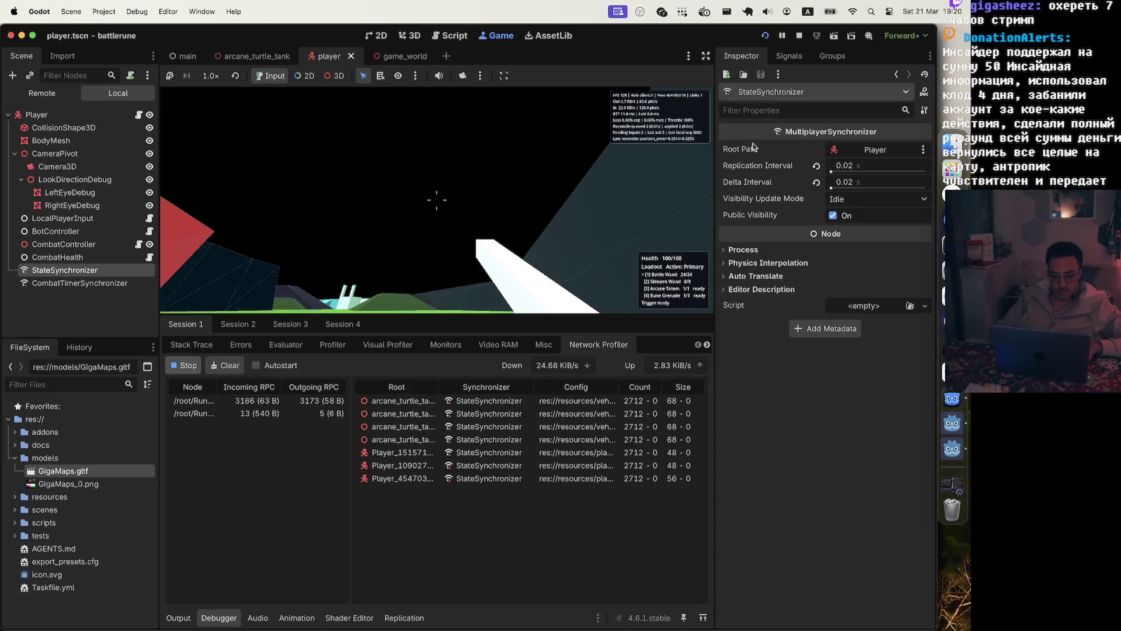
key("Escape")
key("Escape")
key("Escape")
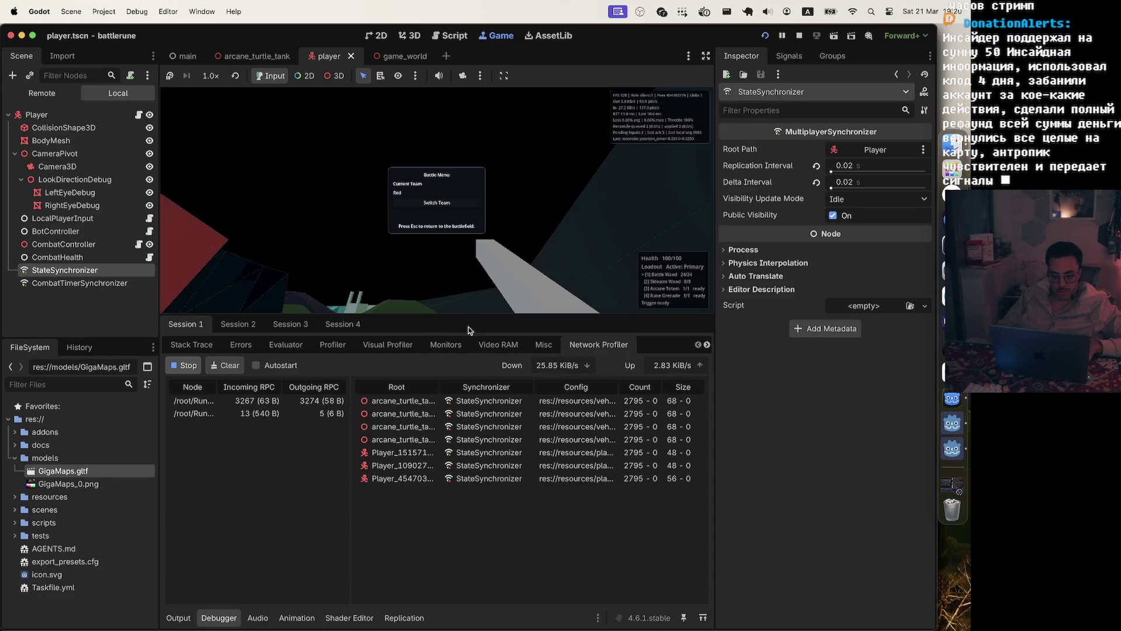
key("Escape")
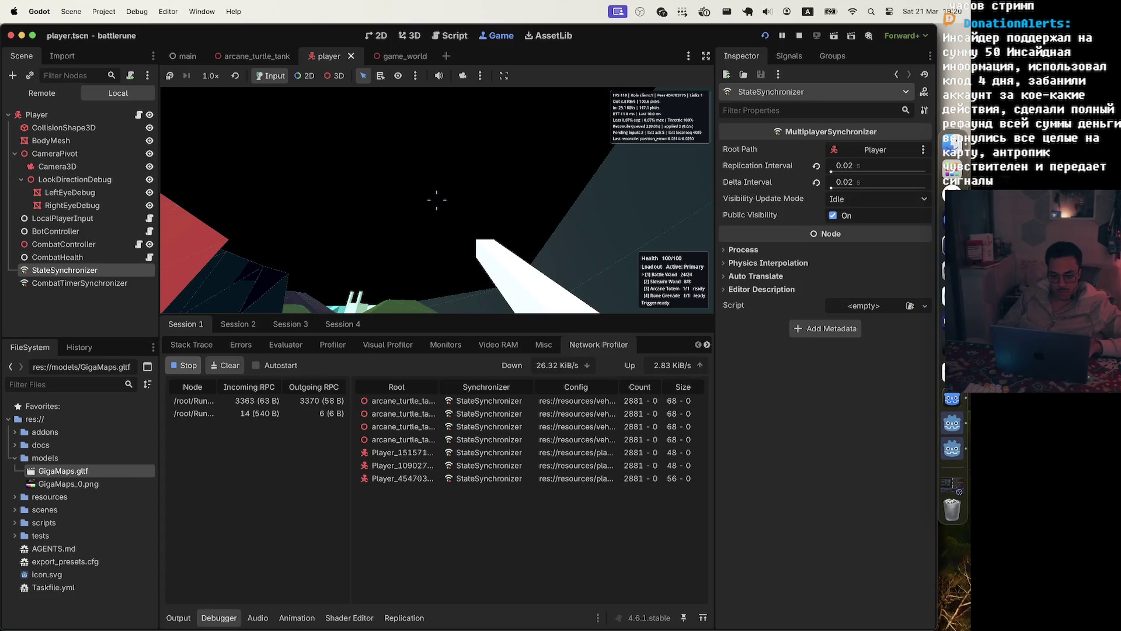
key("Escape")
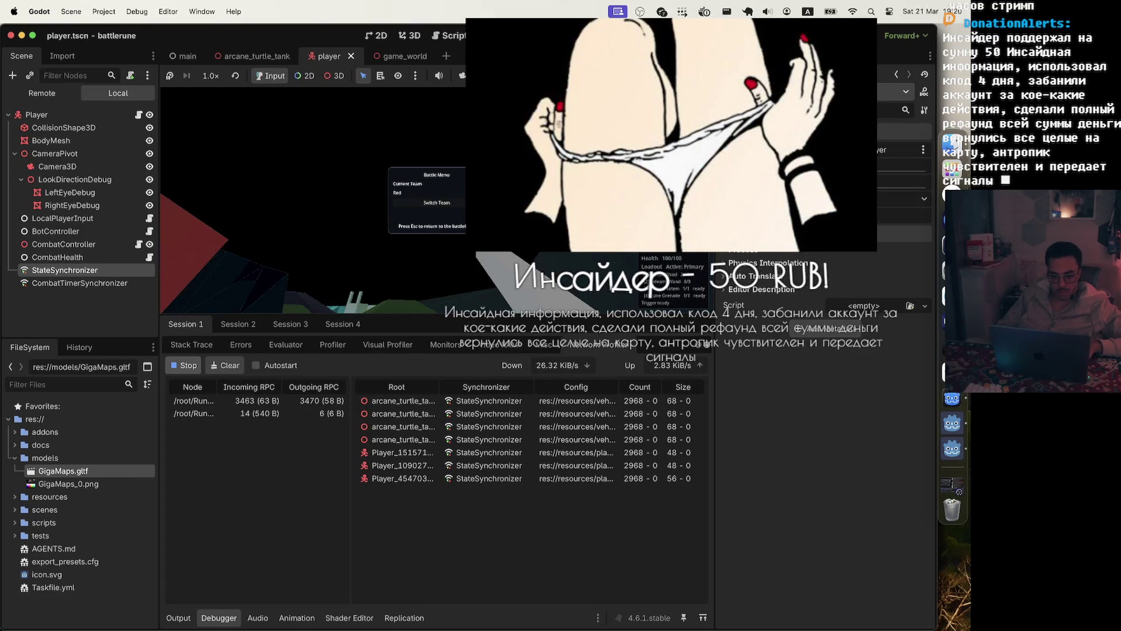
key("Escape")
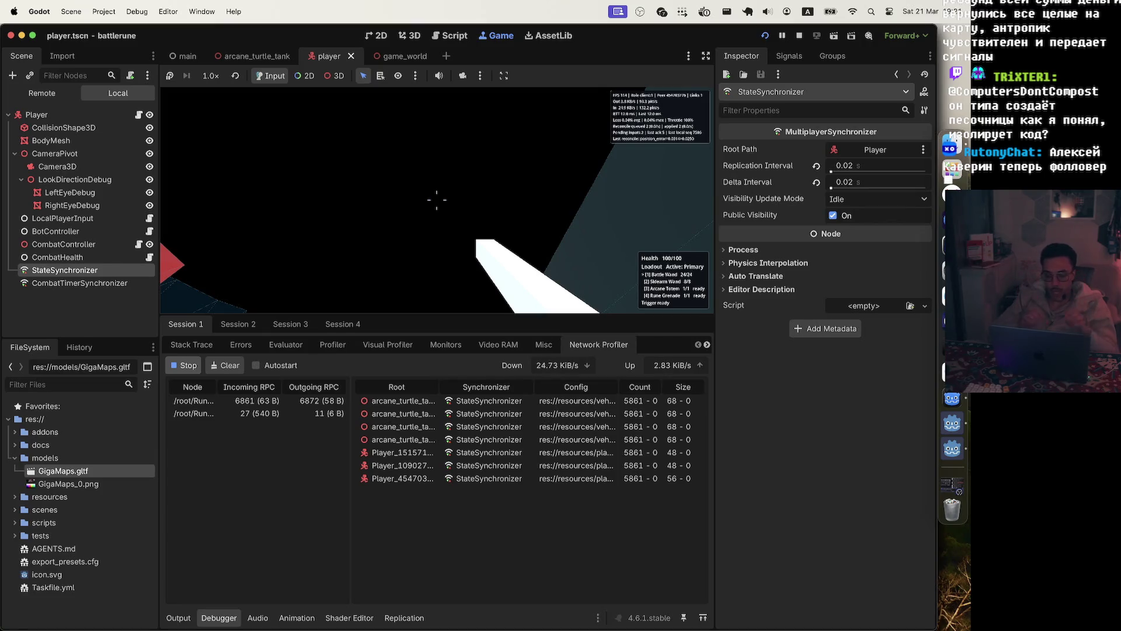
key("Escape")
left_click(798, 36)
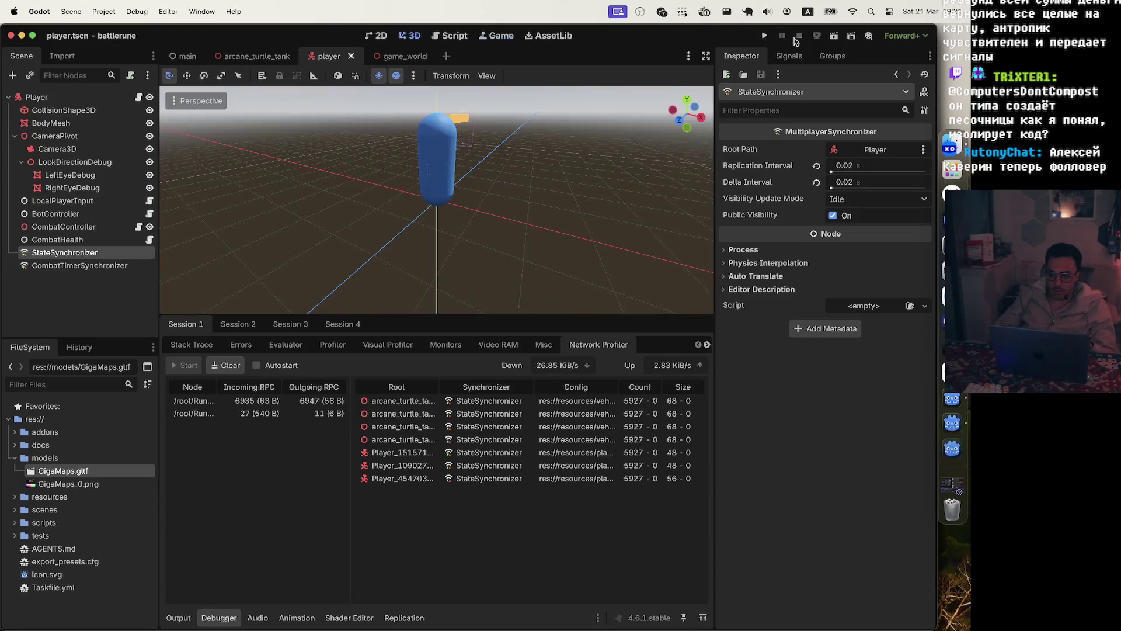
Set the player StateSynchronizer's replication and delta intervals to 0.05, save, and run the project.
left_click(117, 265)
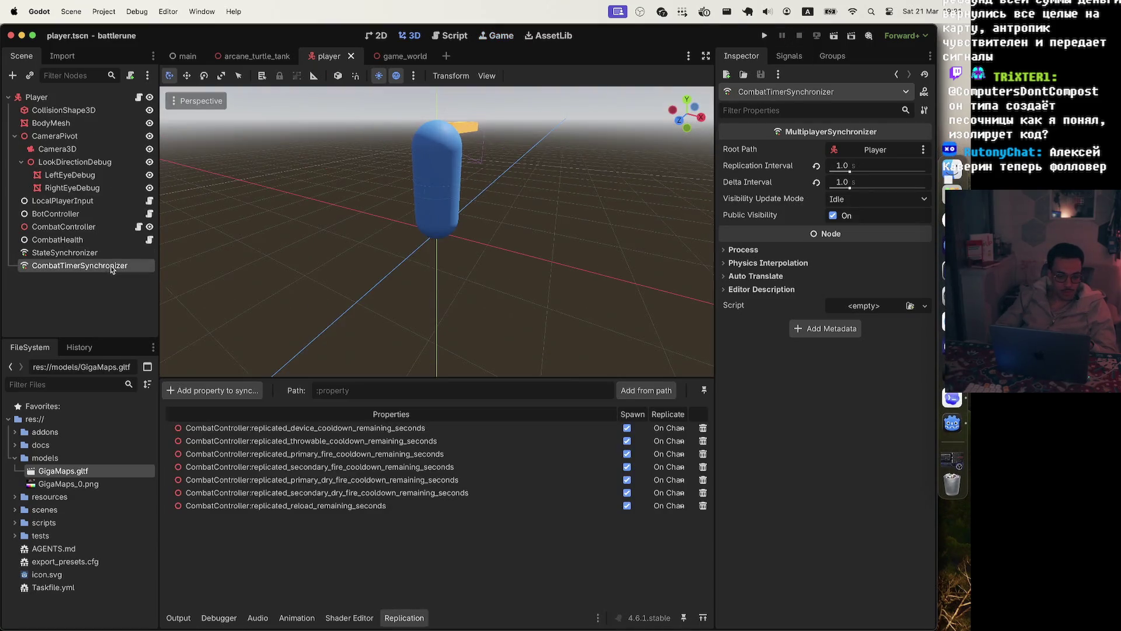
left_click(106, 252)
left_click(855, 166)
type("0.05")
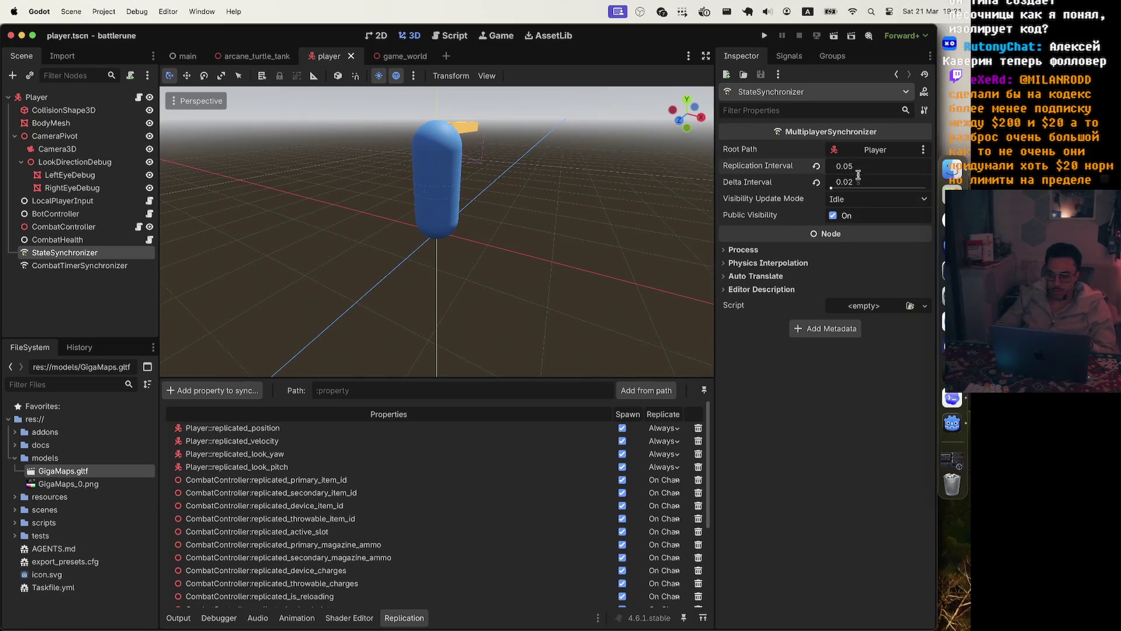
left_click(870, 182)
type("0.05")
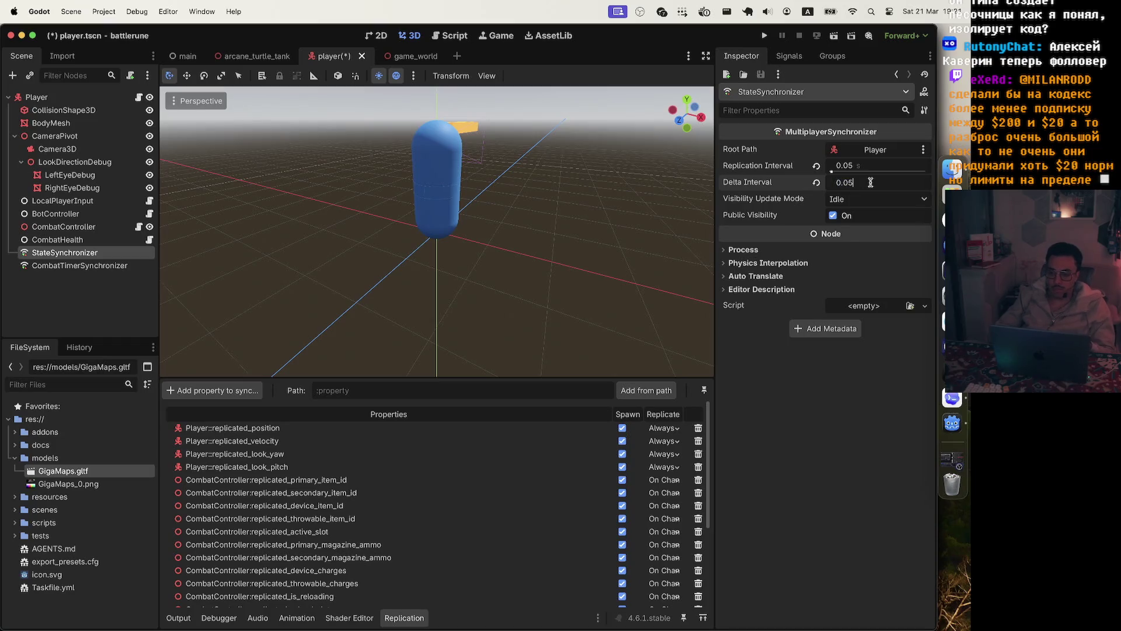
key("Return")
key("super+s")
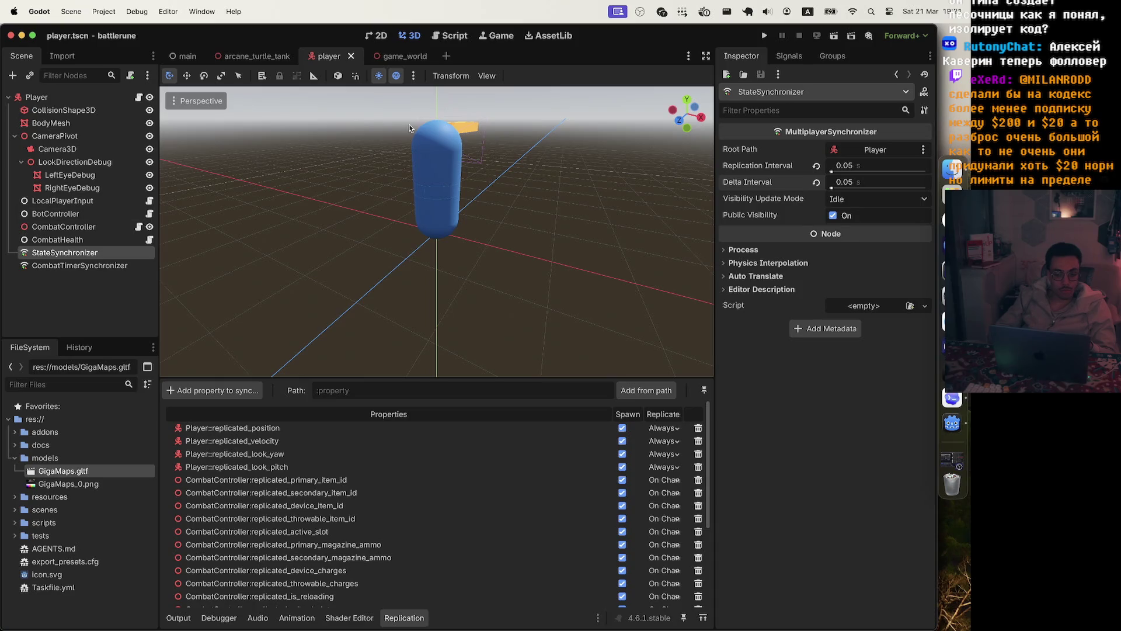
left_click(764, 36)
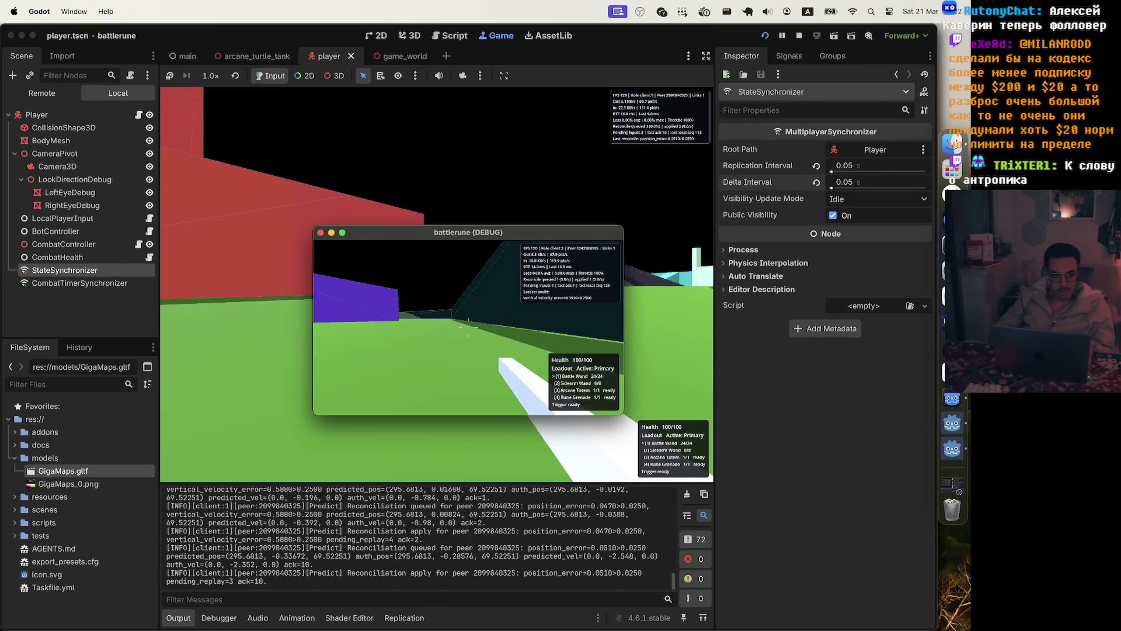
Record network traffic in the Network Profiler during a short play session, then stop the game.
key("Escape")
left_click(351, 449)
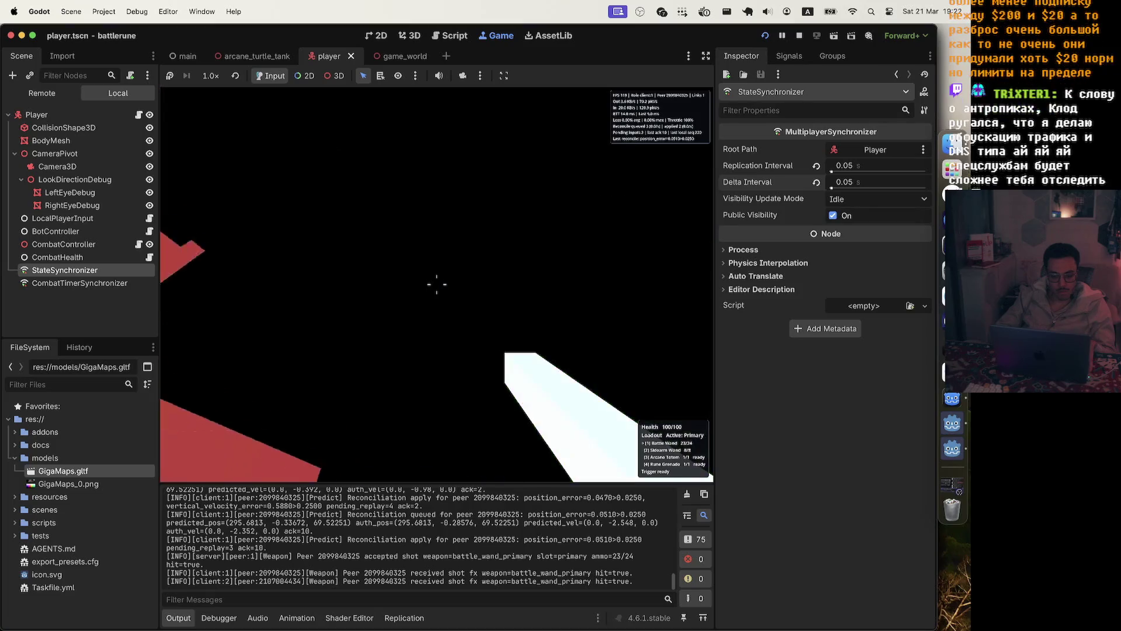
key("Escape")
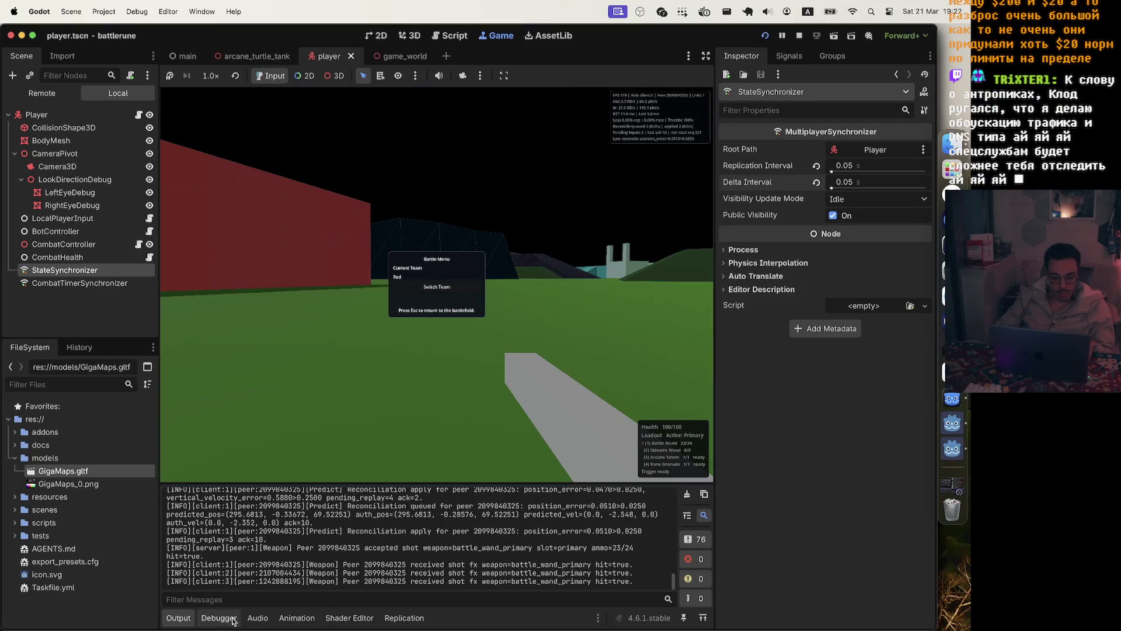
left_click(219, 618)
left_click(184, 364)
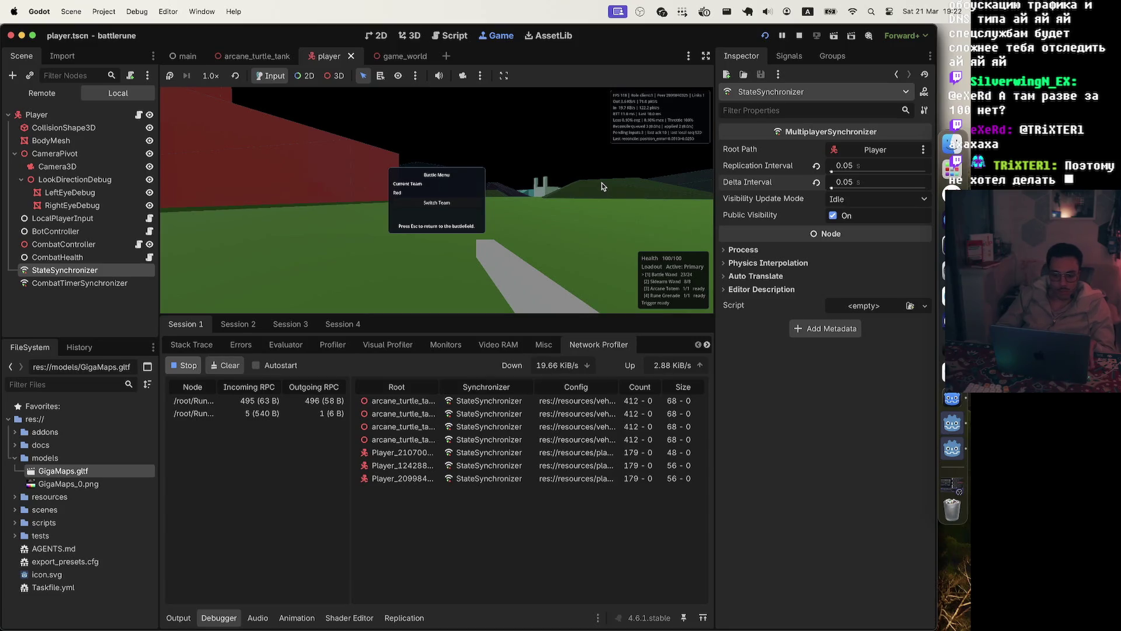
key("Escape")
key("Escape")
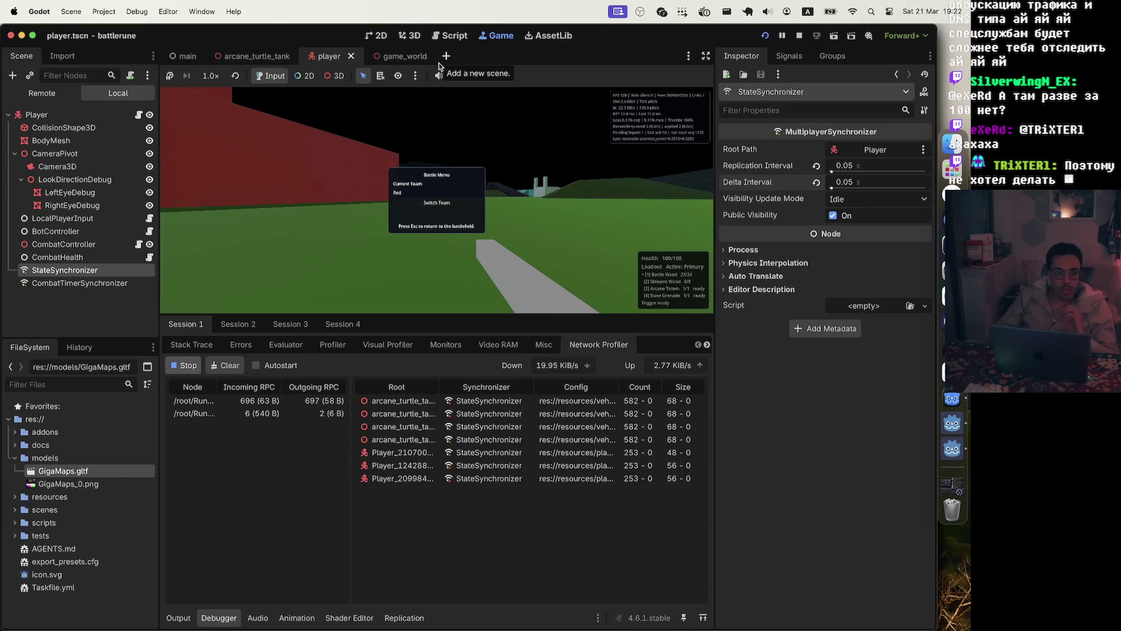
left_click(800, 37)
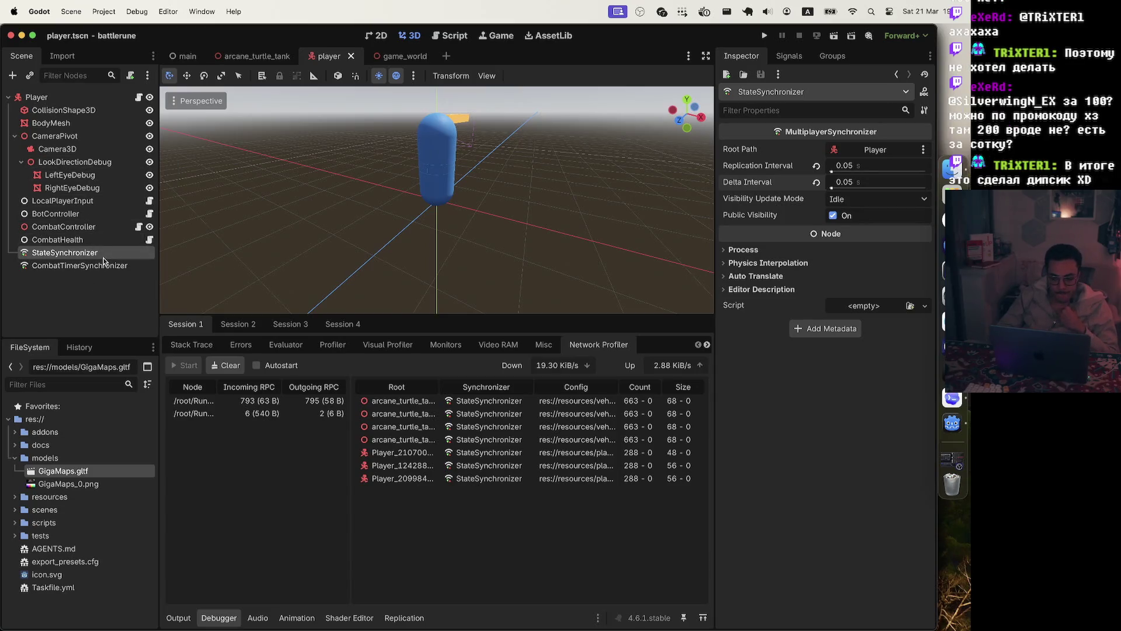
Change arcane_turtle_tank's StateSynchronizer replication interval from 0.02 to 0.05, delta interval 0.05, and save.
left_click(270, 63)
scroll(76, 263, "down", 5)
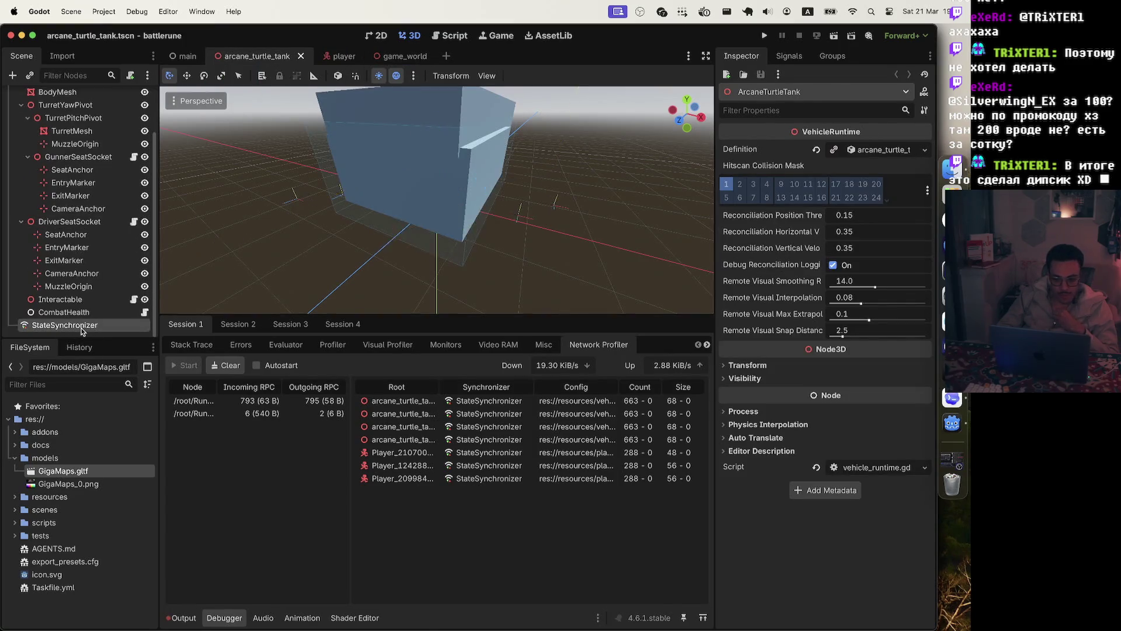
left_click(81, 329)
left_click(881, 170)
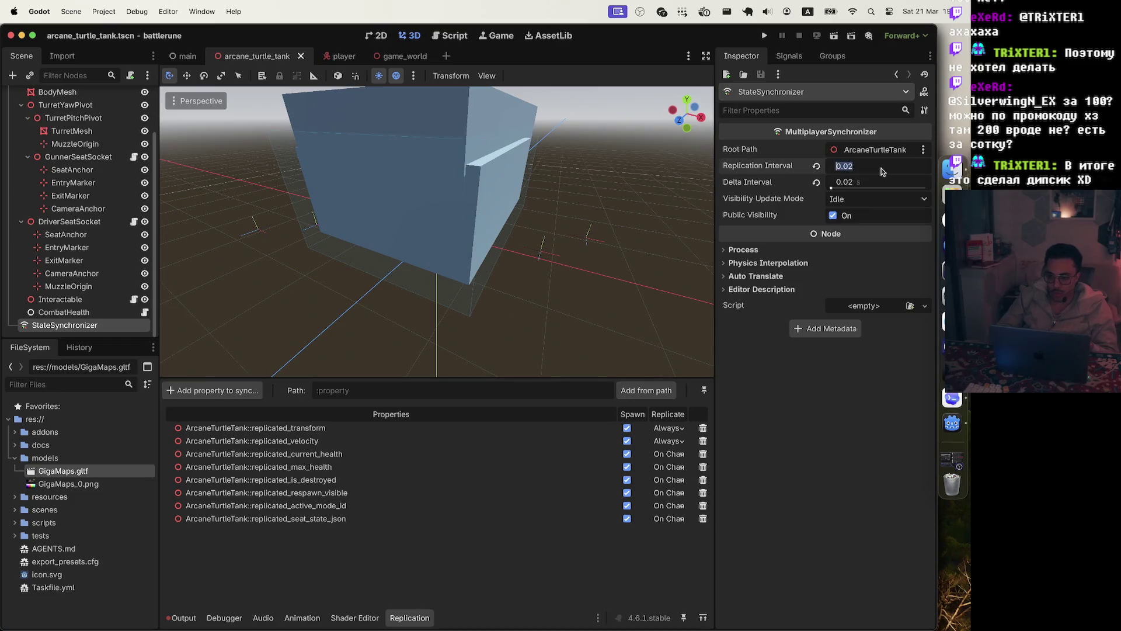
key("BackSpace")
key("Tab")
type("0.05")
key("Return")
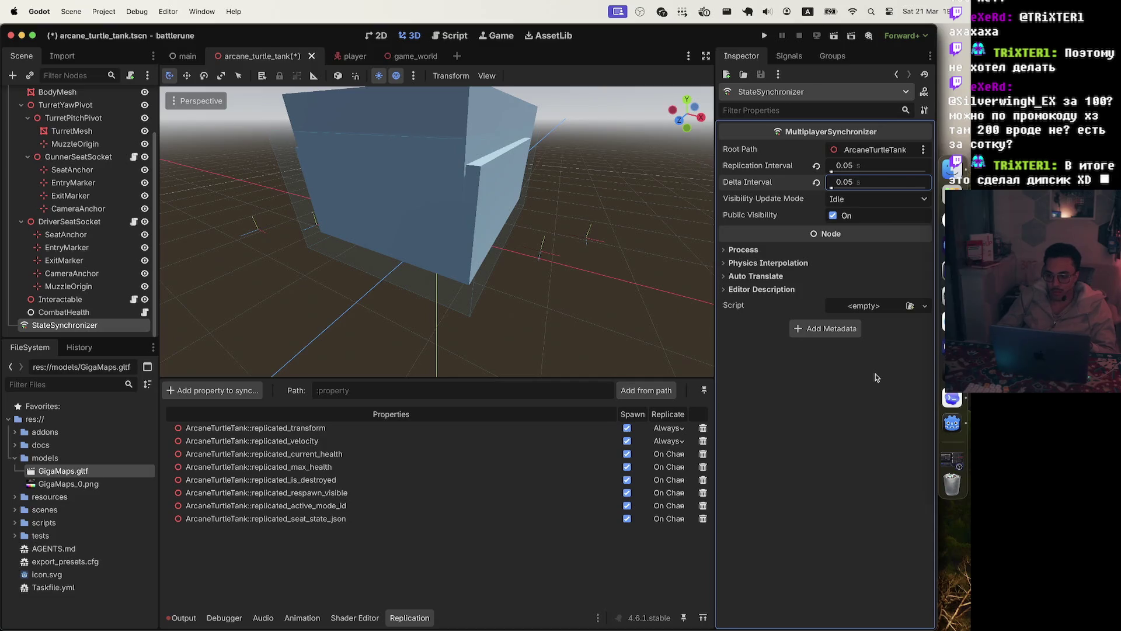
key("super+s")
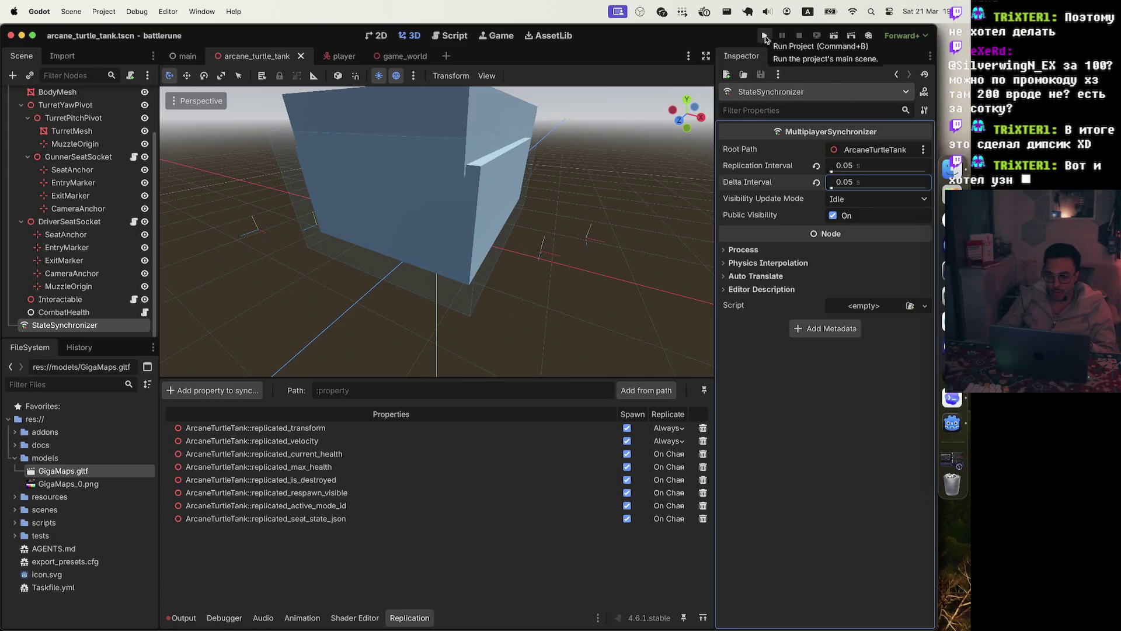
Run the project with the tank changes and record its traffic in the Network Profiler.
left_click(765, 36)
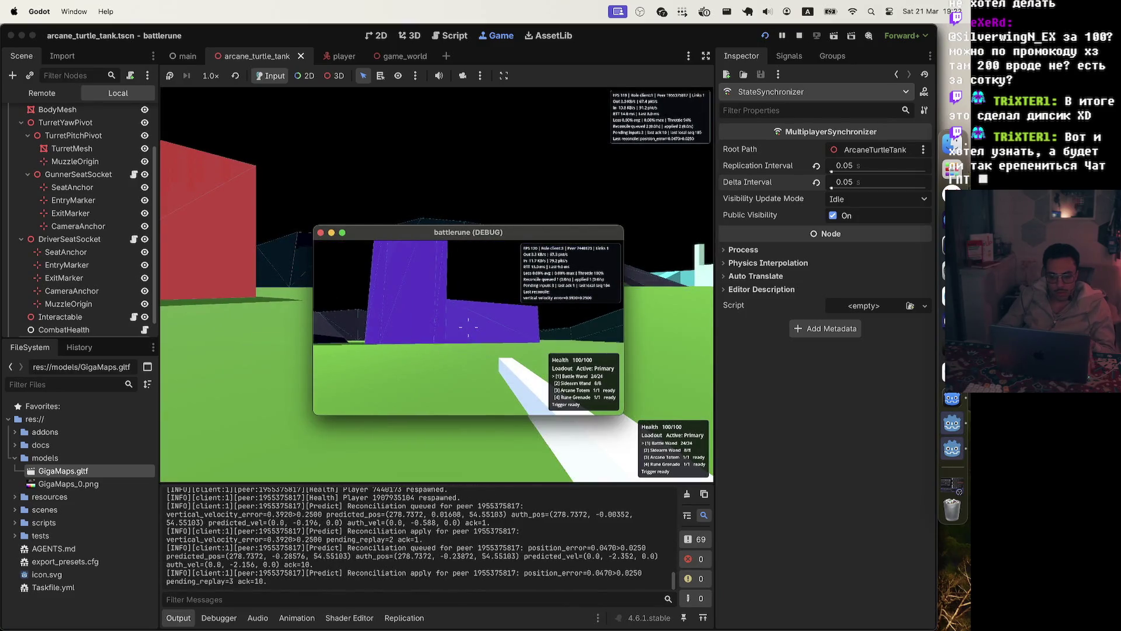
key("Escape")
left_click(437, 286)
key("Escape")
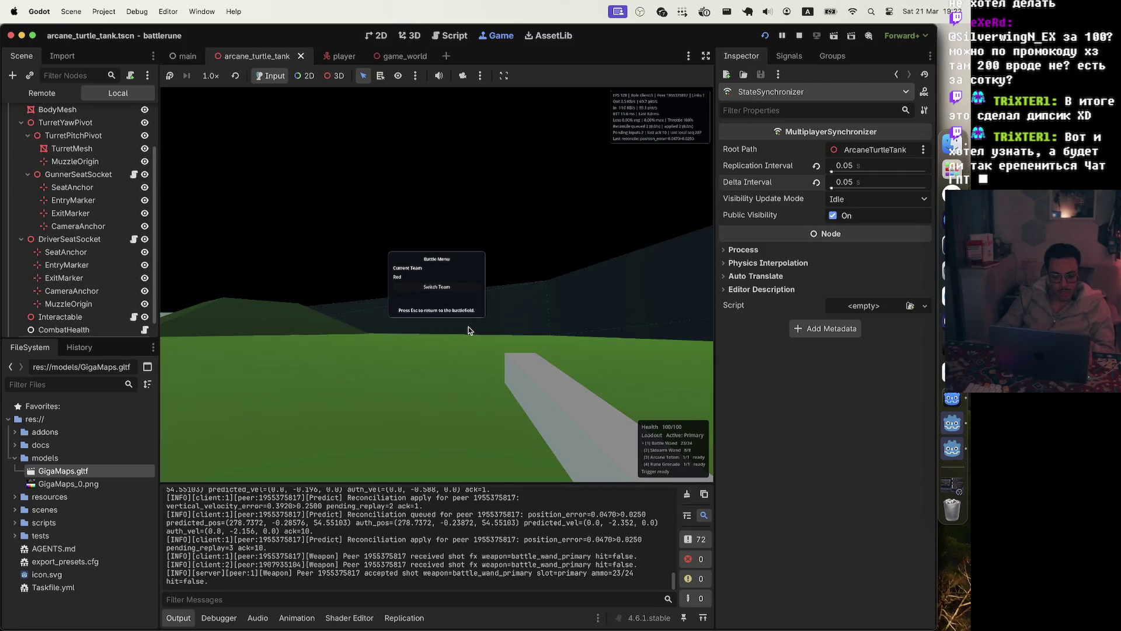
left_click(219, 617)
left_click(185, 365)
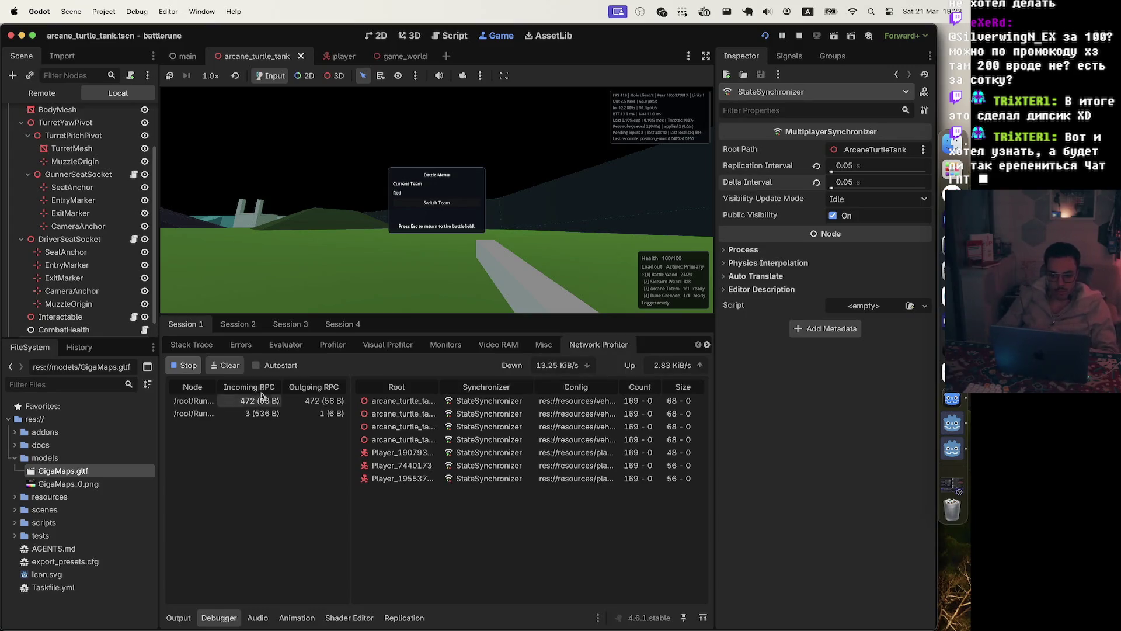
scroll(97, 275, "down", 1)
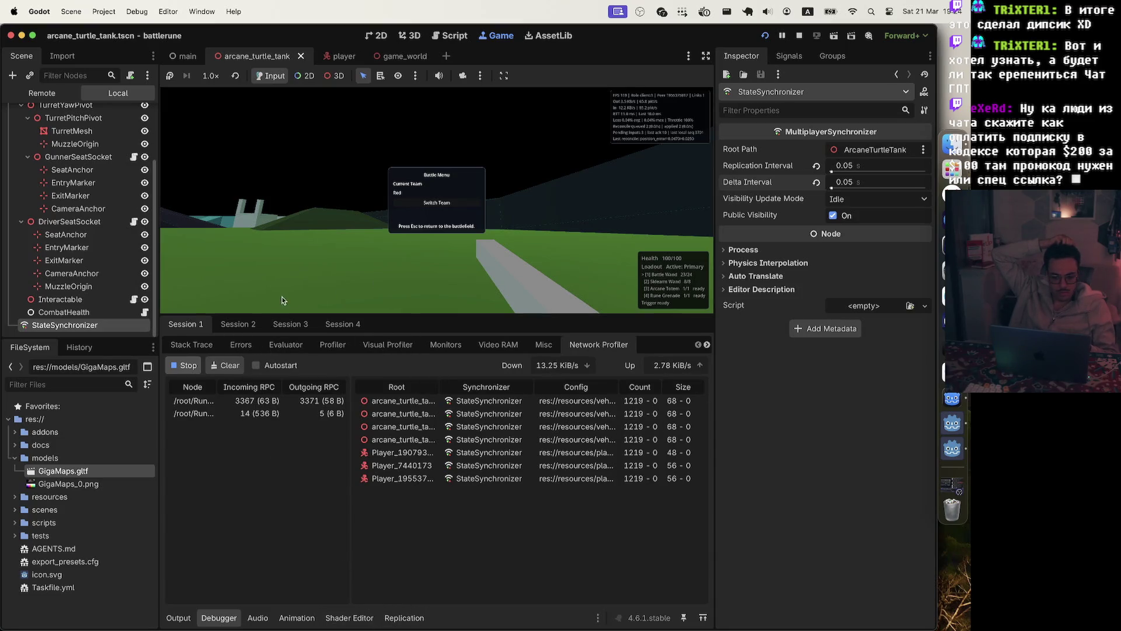
Compare the two debug sessions, ending on Session 2.
left_click(248, 325)
left_click(209, 326)
left_click(239, 329)
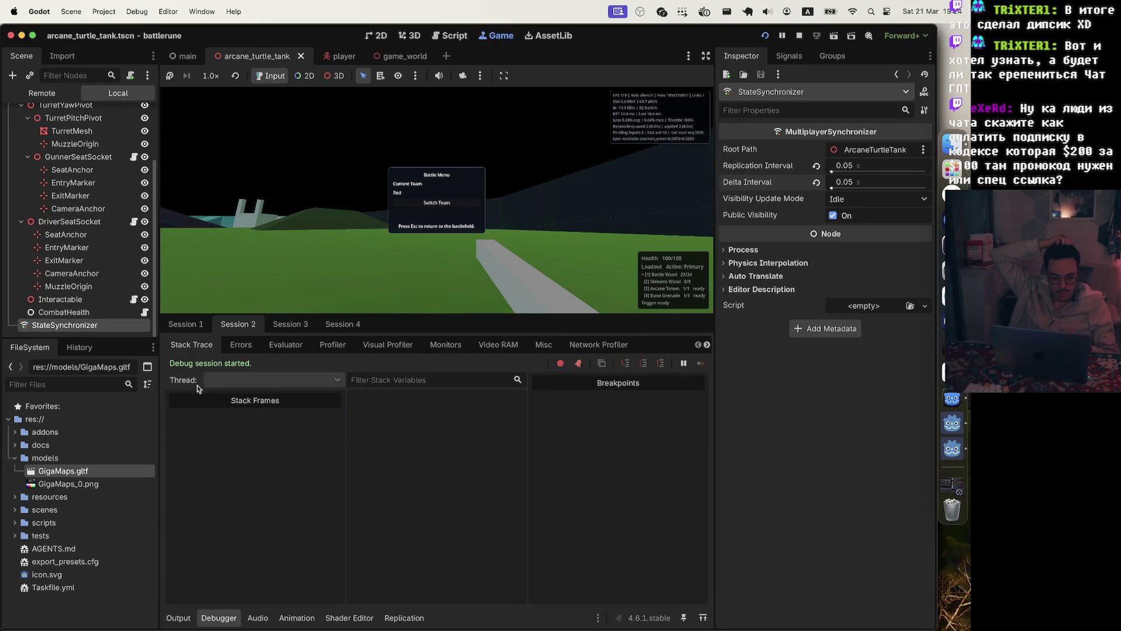
Start network profiling in Session 2, widening its Root column, then start profiling in Session 1.
left_click(571, 344)
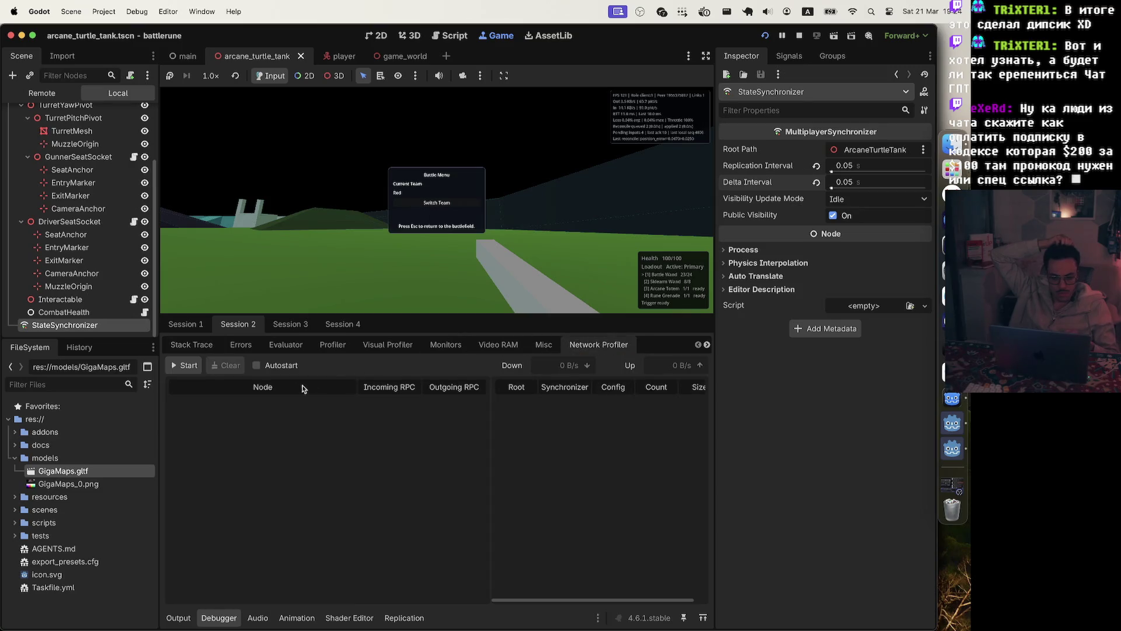
left_click(200, 363)
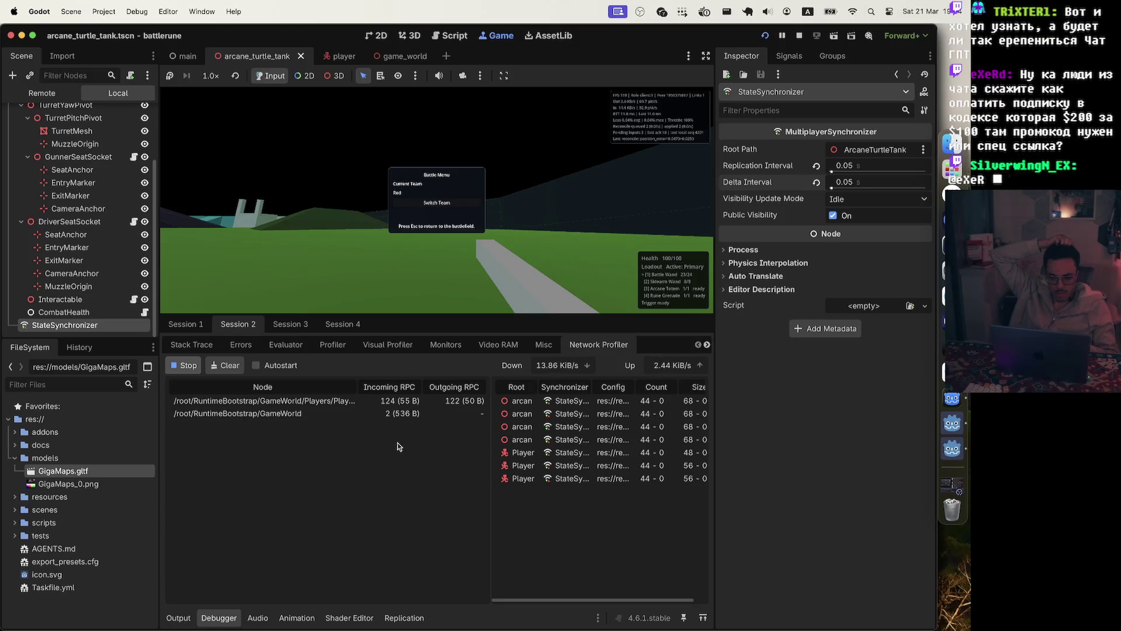
left_click_drag(492, 428, 449, 431)
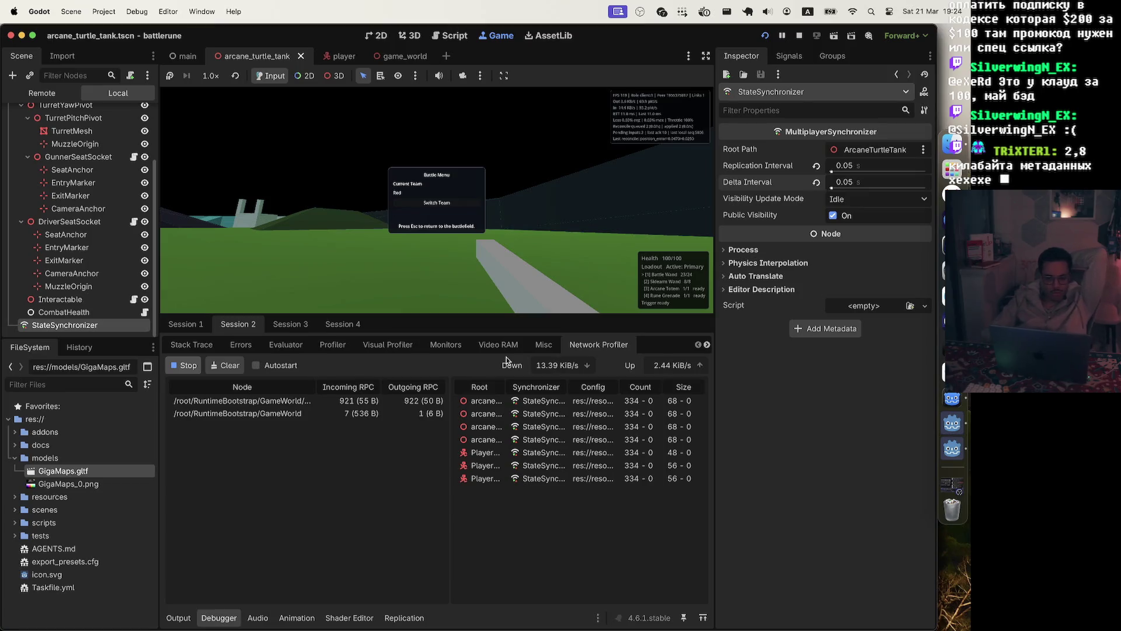
left_click(188, 326)
left_click(187, 365)
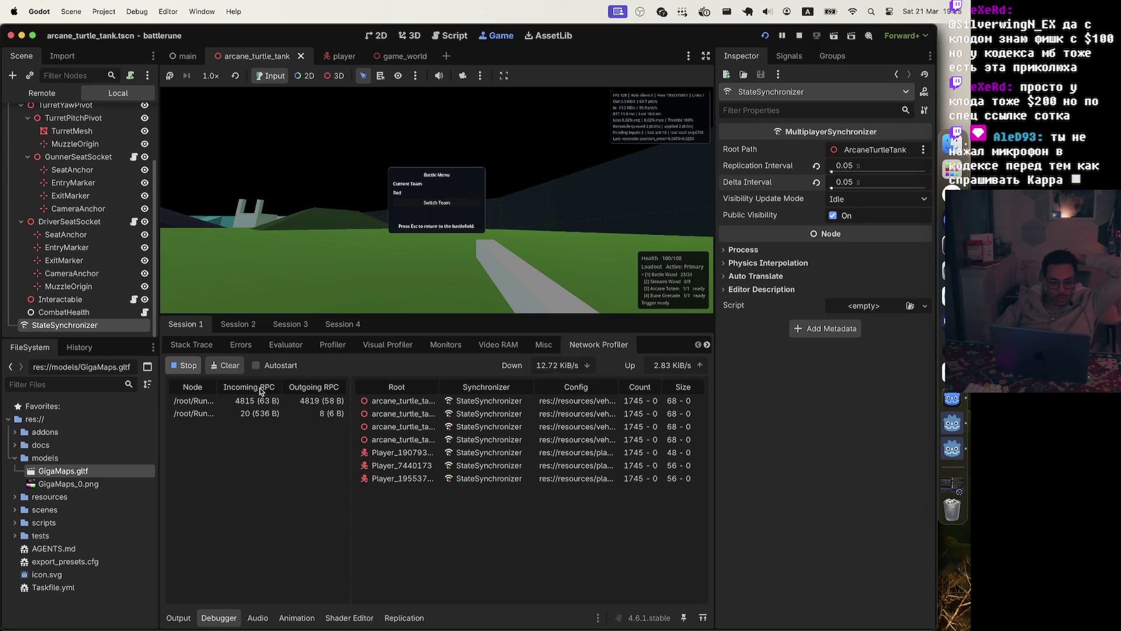
Resize the RPC and synchronizer profiler tables to show full node paths, then return to player.tscn.
mouse_move(350, 412)
left_mouse_down()
mouse_move(549, 413)
mouse_move(428, 404)
left_mouse_up()
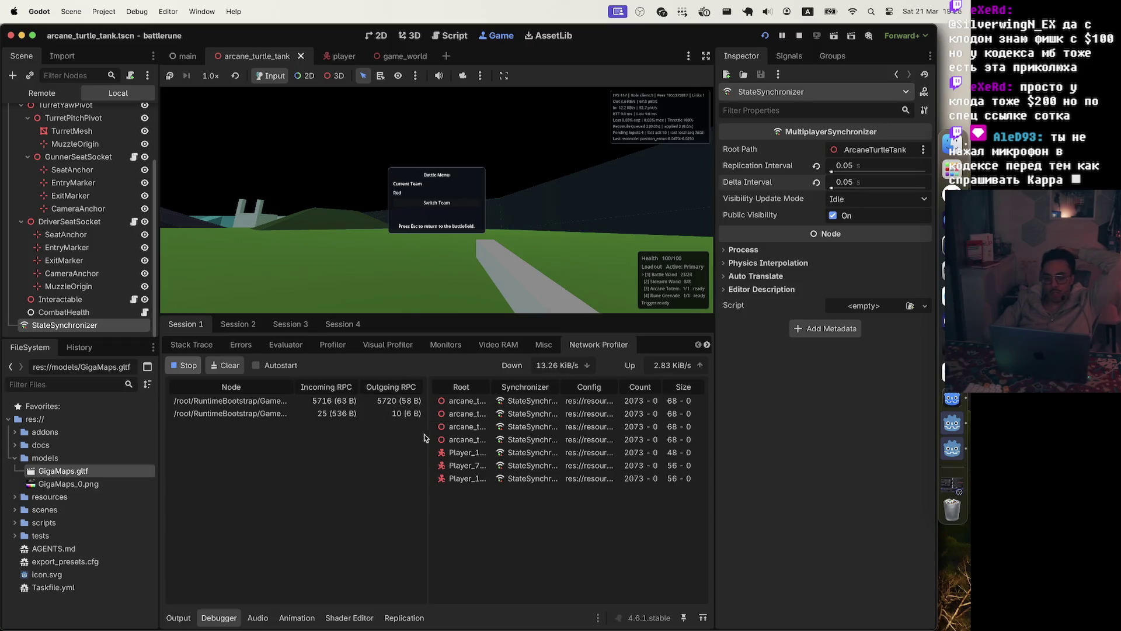
mouse_move(426, 435)
left_mouse_down()
mouse_move(591, 434)
mouse_move(563, 434)
left_mouse_up()
left_click(337, 403)
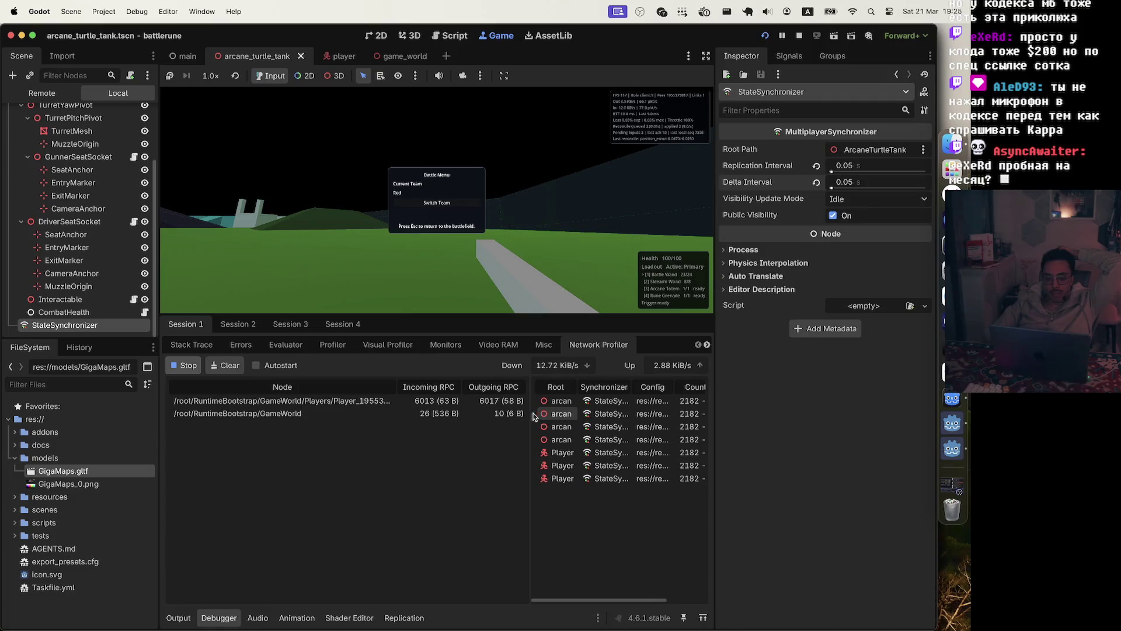
left_click_drag(528, 415, 390, 415)
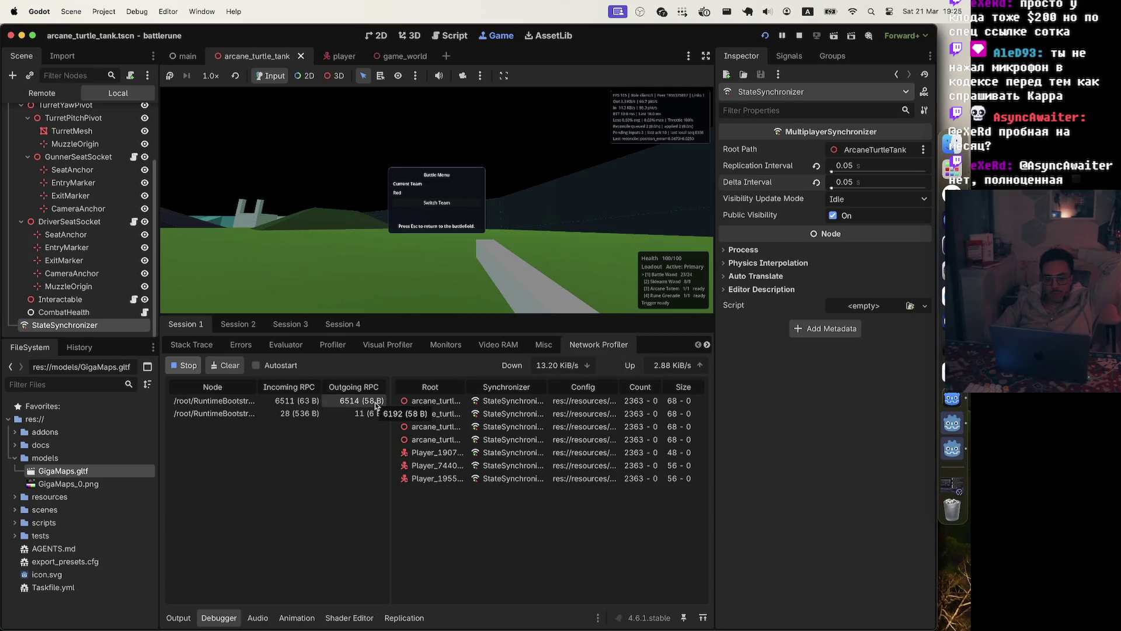
left_click_drag(390, 415, 465, 412)
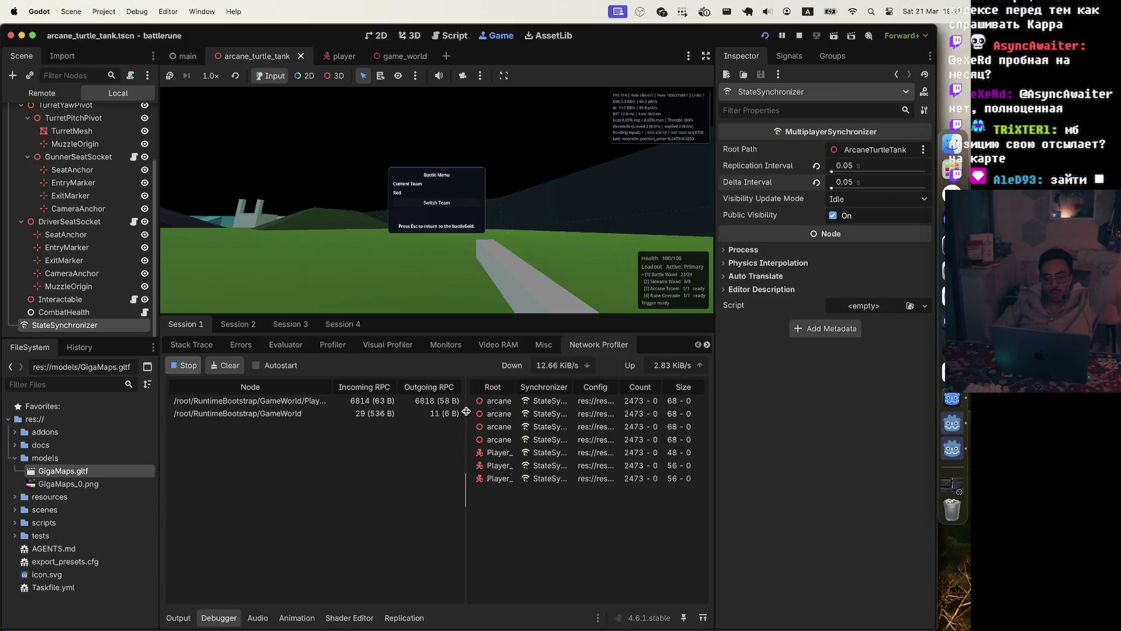
left_click_drag(466, 412, 452, 412)
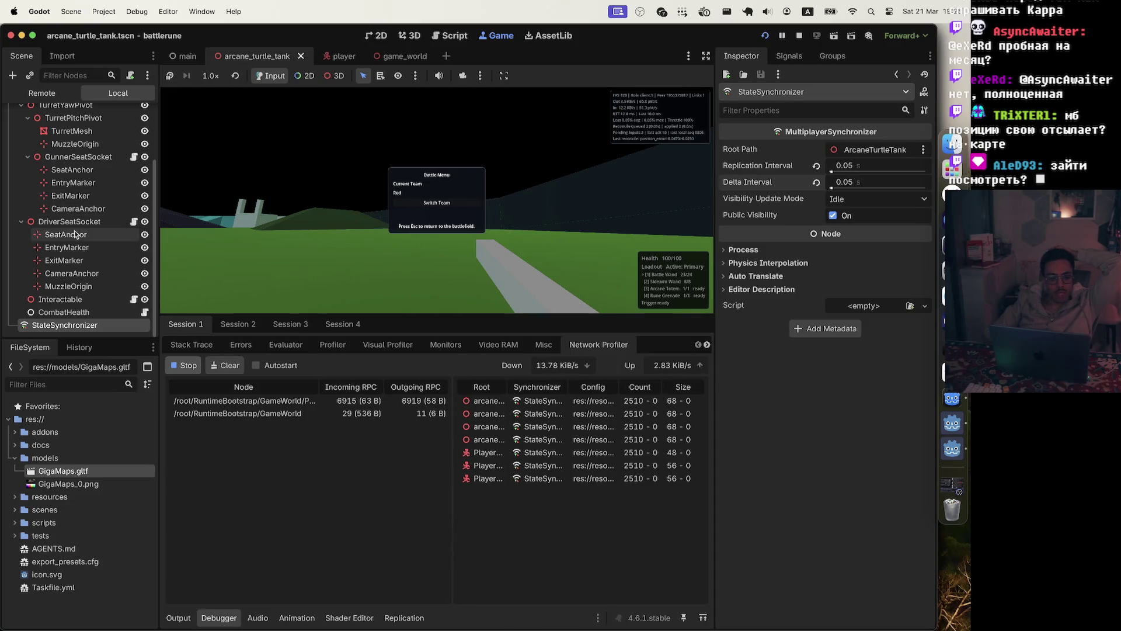
scroll(76, 234, "up", 3)
left_click(332, 56)
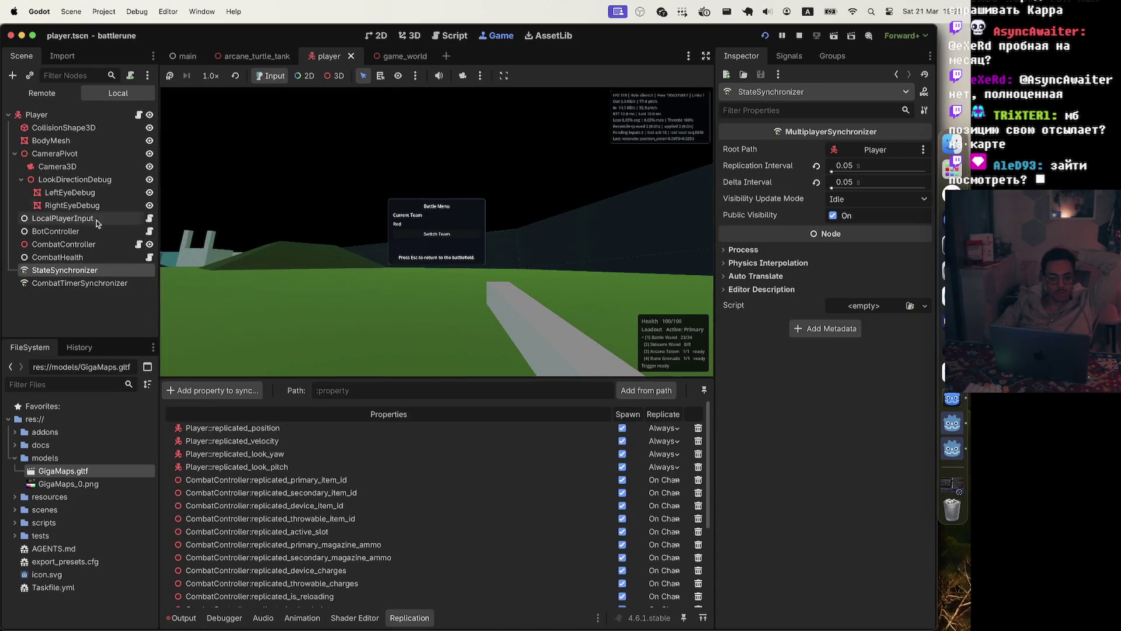
Compare CombatTimerSynchronizer and StateSynchronizer replicated properties, then bring up the Player's network_player.gd script.
left_click(87, 282)
left_click(106, 271)
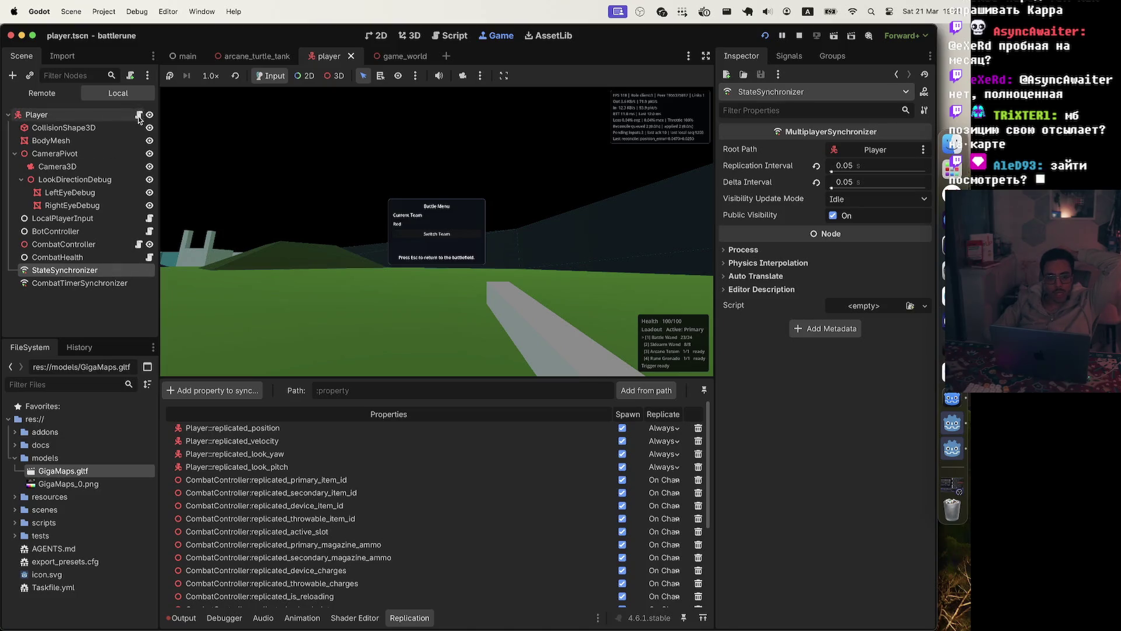
left_click(103, 283)
left_click(113, 272)
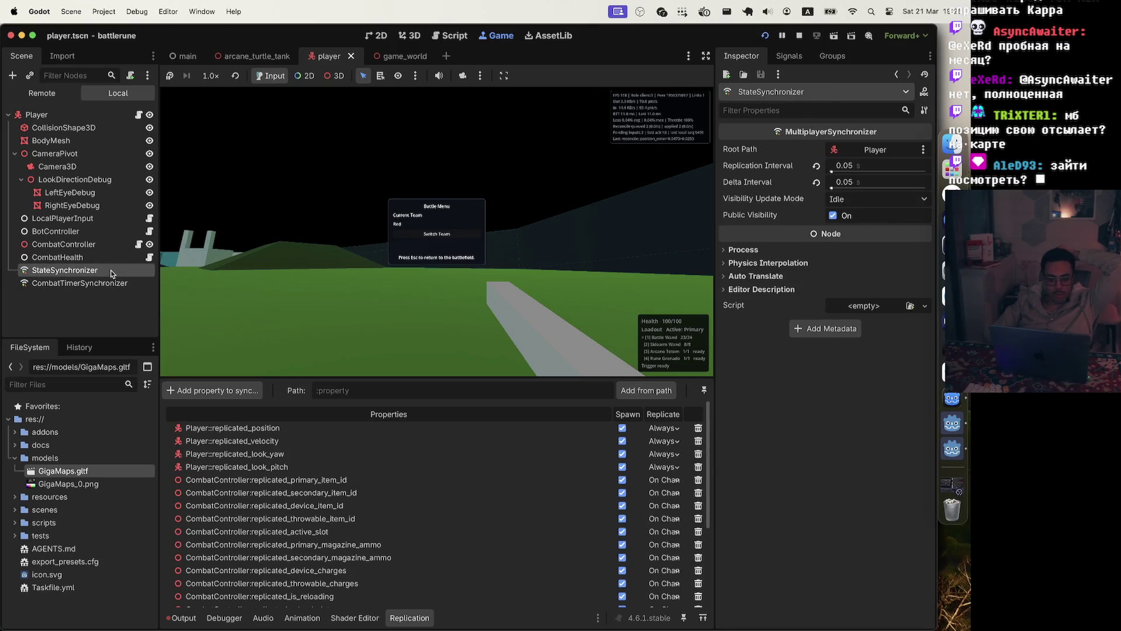
scroll(336, 455, "down", 5)
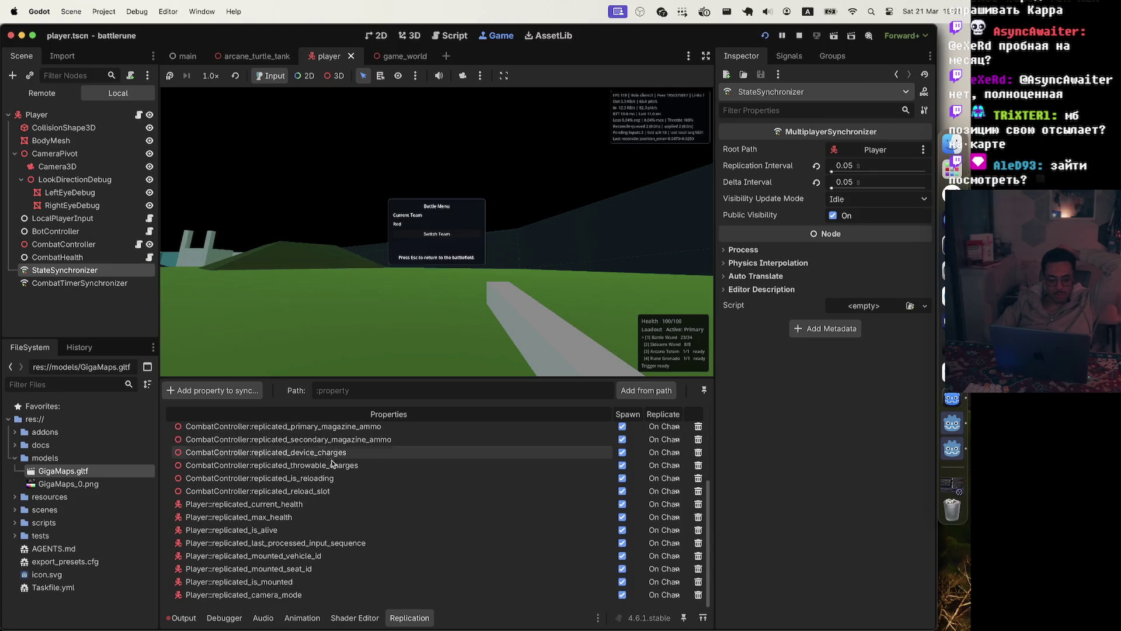
scroll(337, 508, "up", 5)
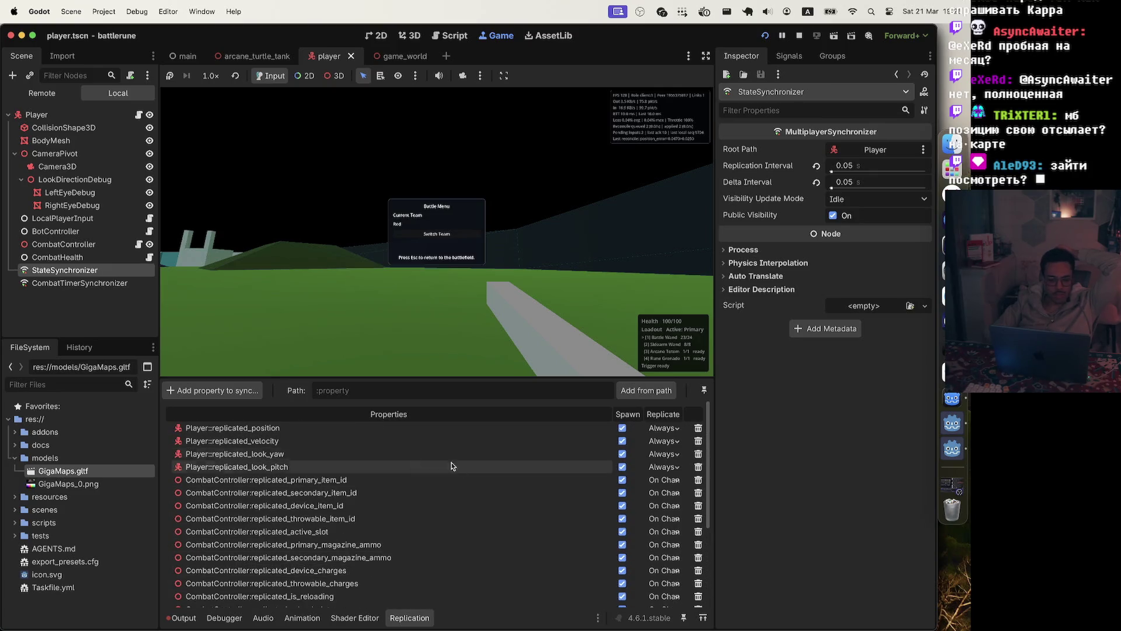
left_click(139, 116)
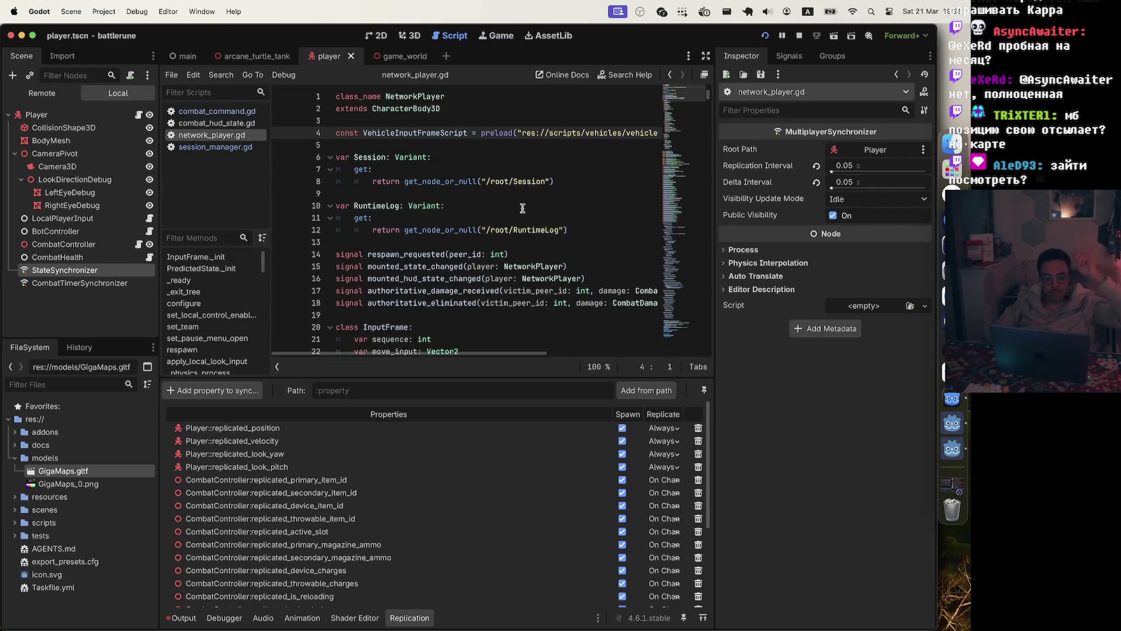
Search network_player.gd for 'rpc' and step through the first matches.
key("super+f")
type("rpc")
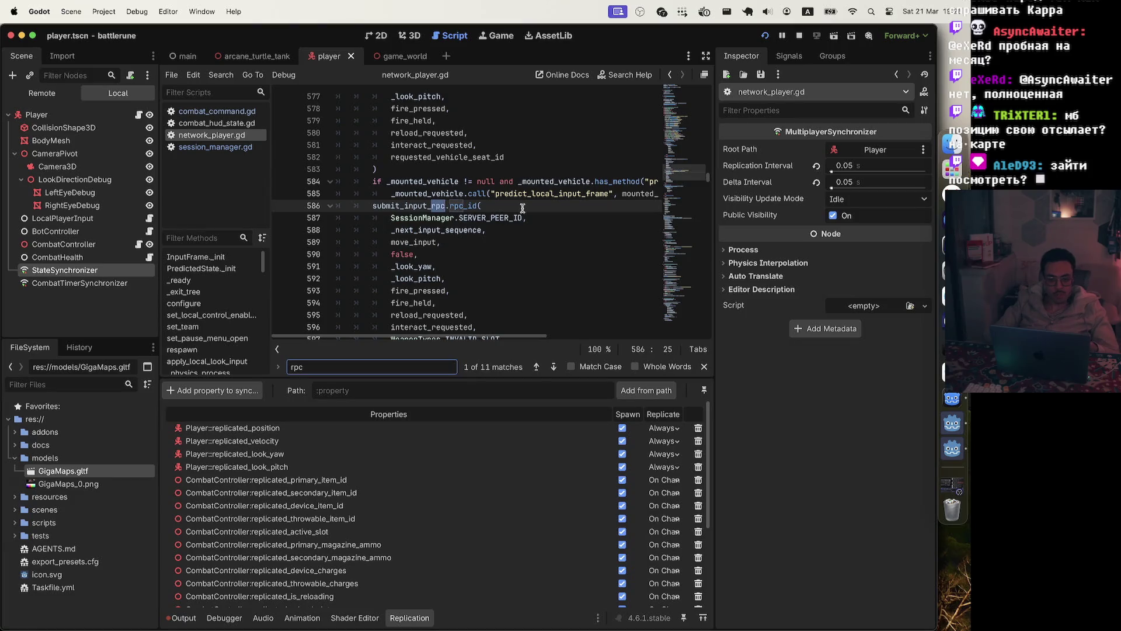
key("Return")
key("Return")
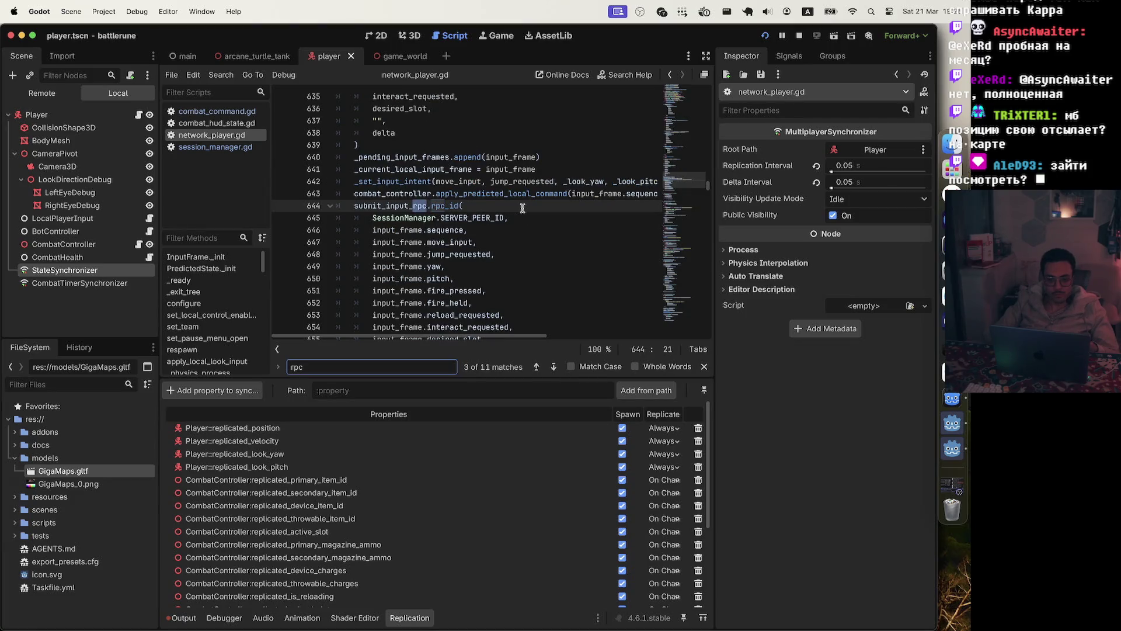
key("Return")
key("Return")
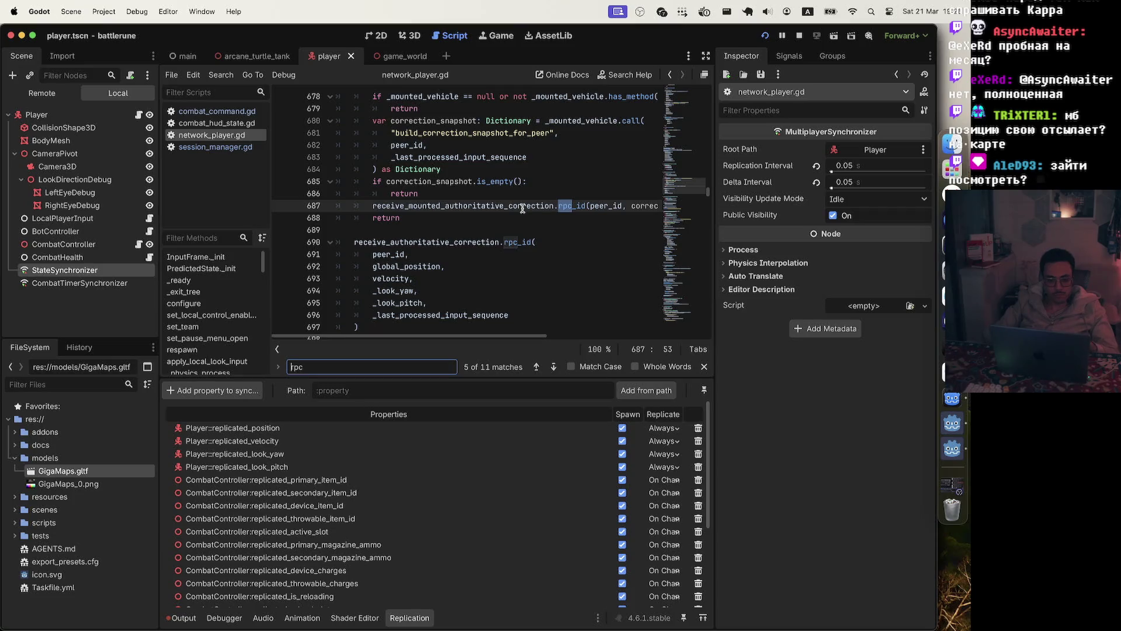
key("Home")
type("@")
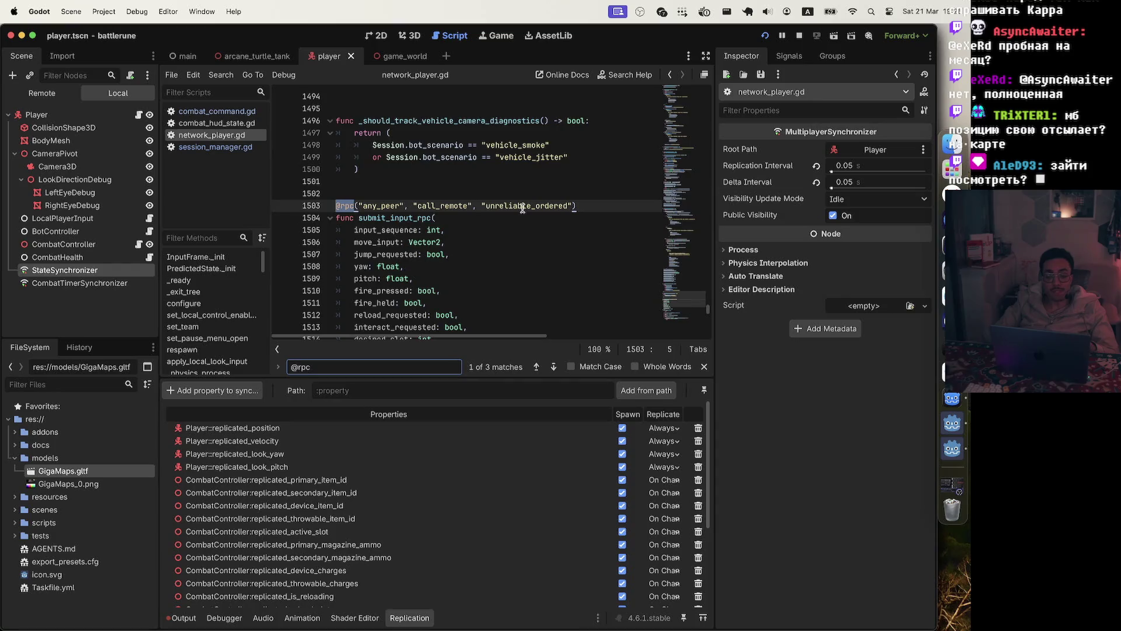
key("Return")
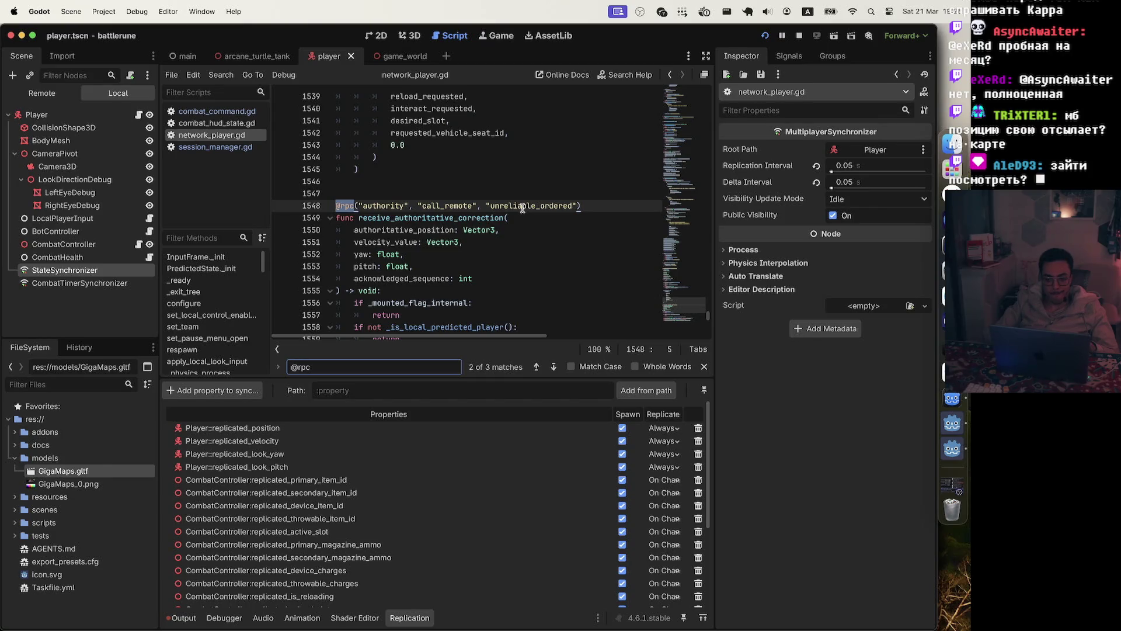
key("Return")
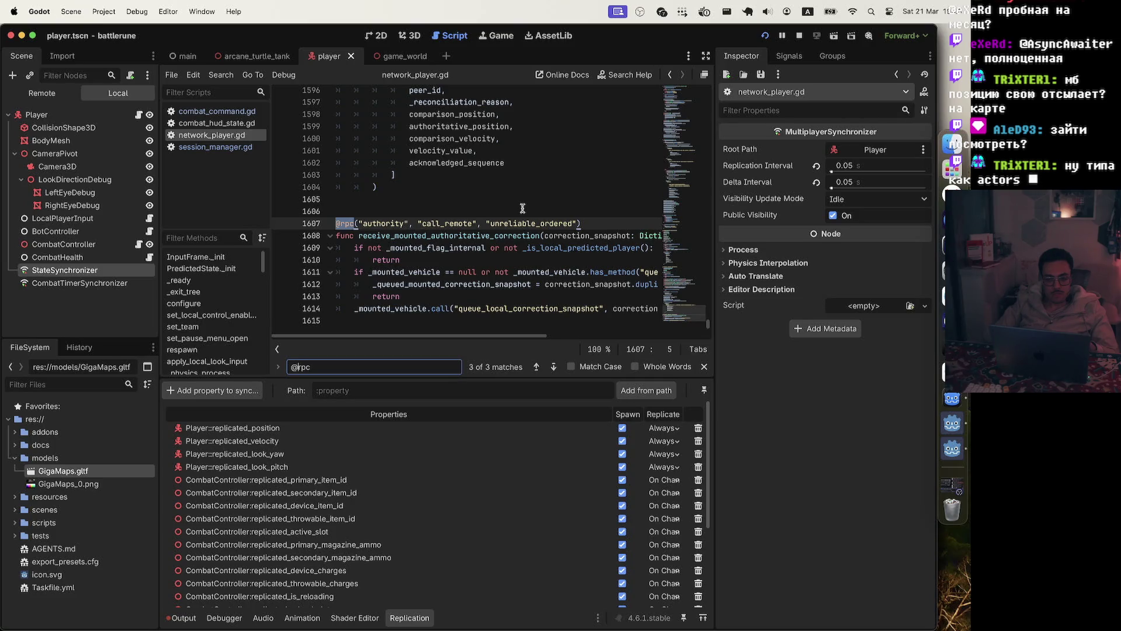
scroll(484, 251, "up", 1)
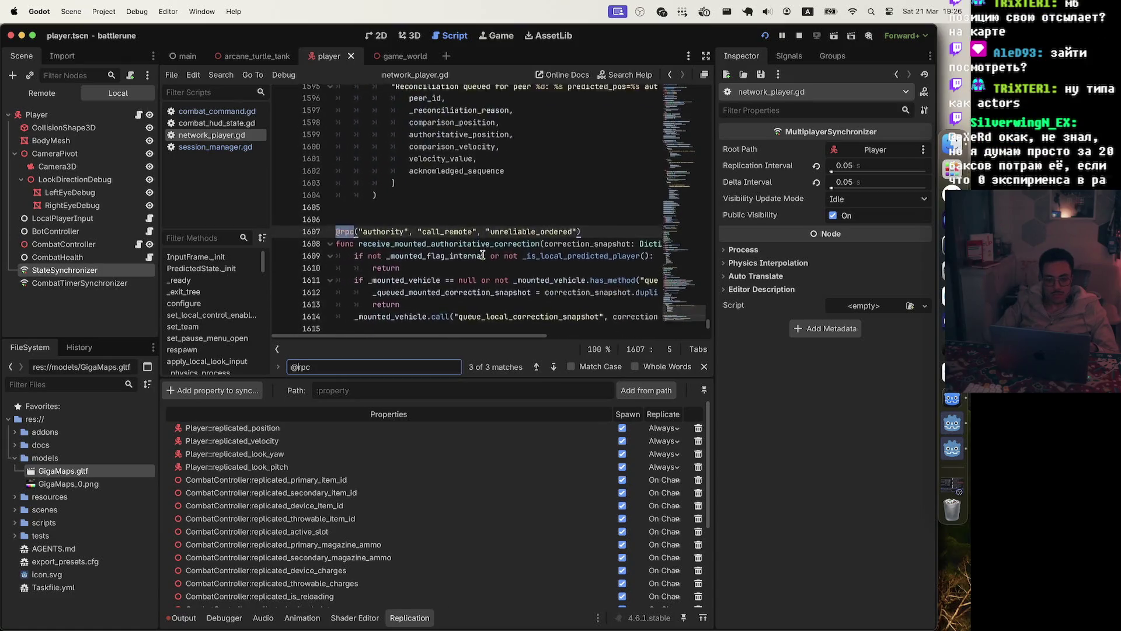
key("Return")
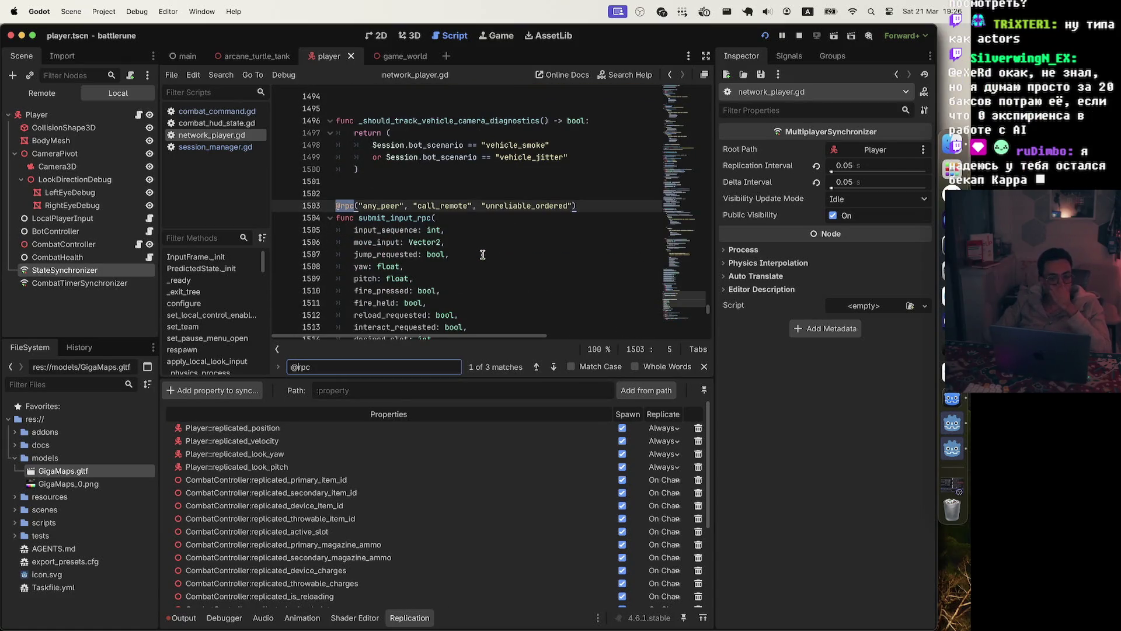
key("Return")
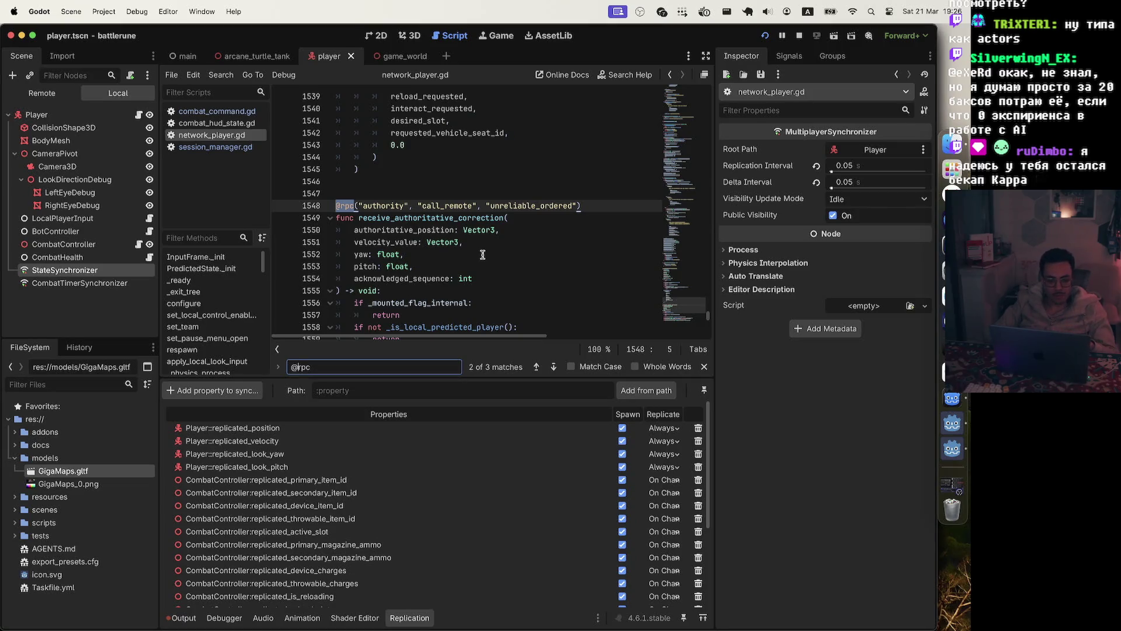
key("BackSpace")
key("Return")
key("Return")
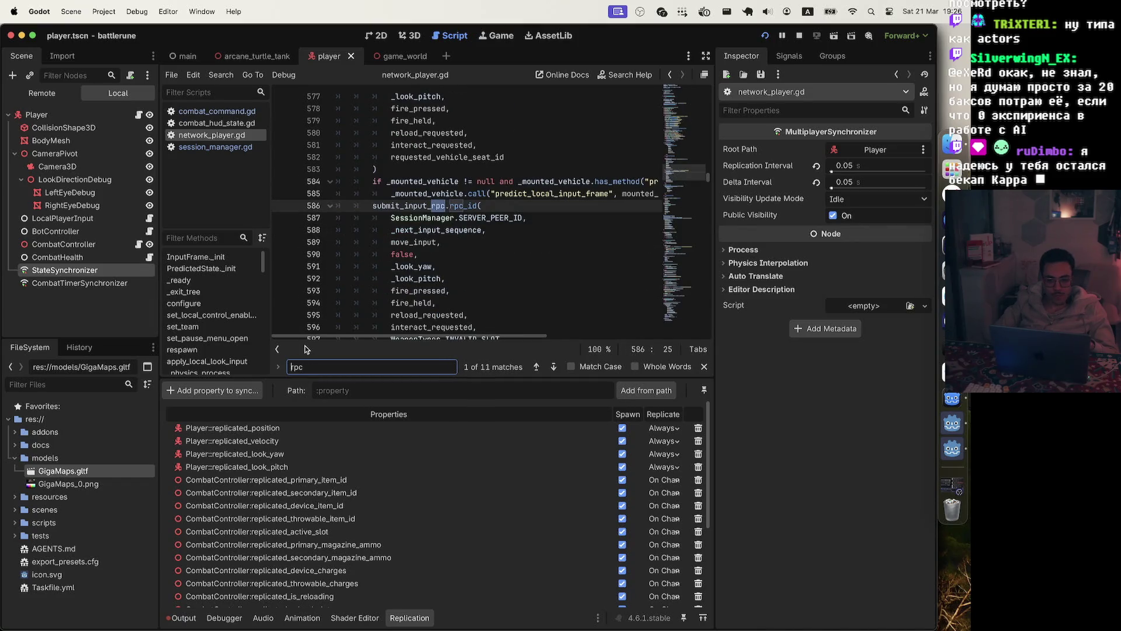
scroll(516, 202, "up", 4)
scroll(516, 202, "up", 4)
scroll(516, 202, "down", 7)
scroll(516, 202, "up", 3)
scroll(517, 202, "up", 4)
scroll(516, 202, "up", 6)
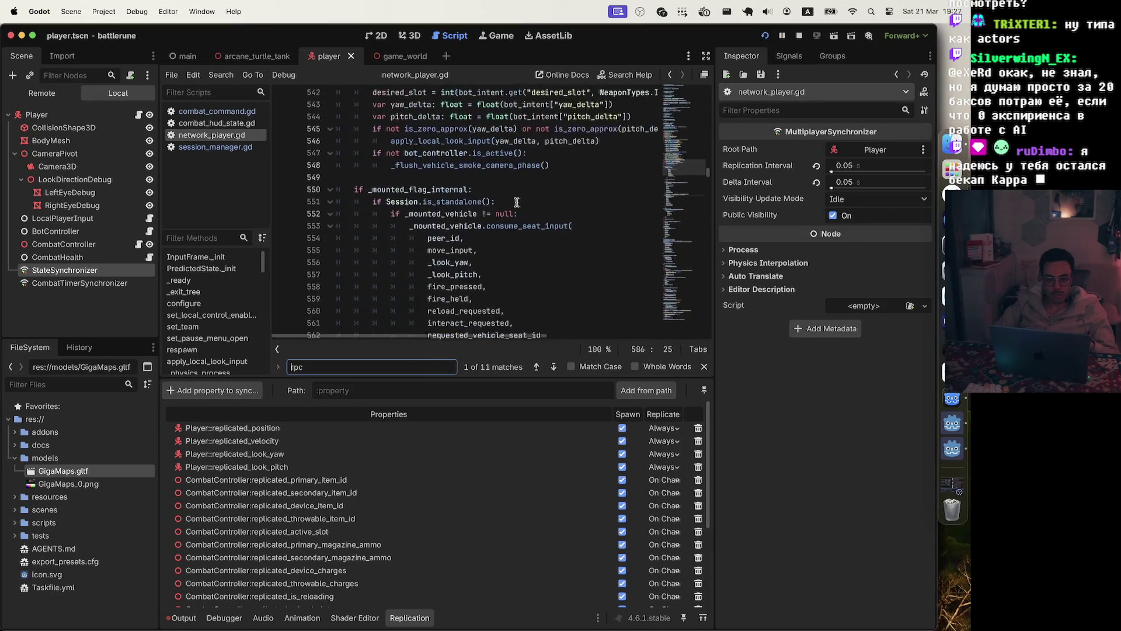
scroll(516, 202, "up", 10)
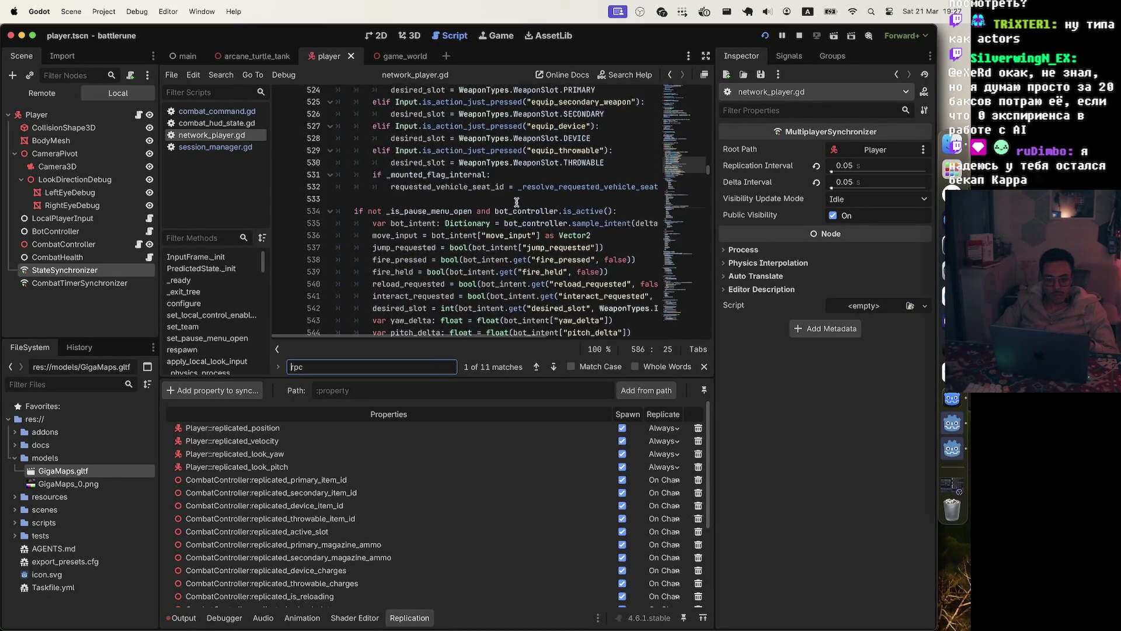
scroll(516, 202, "up", 5)
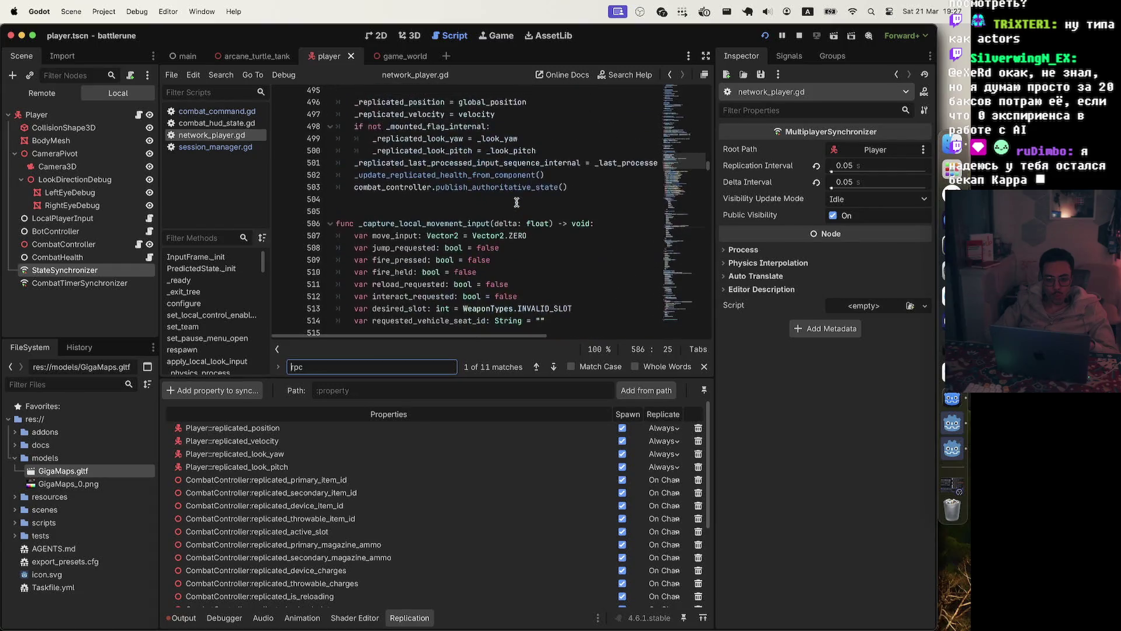
scroll(516, 202, "down", 3)
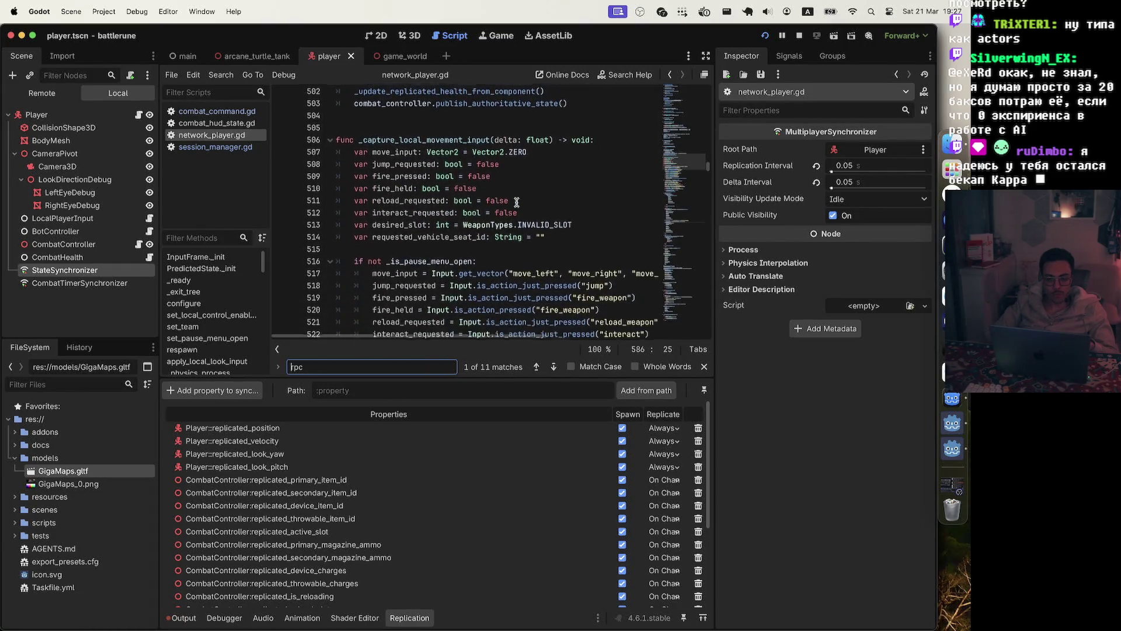
scroll(516, 202, "down", 4)
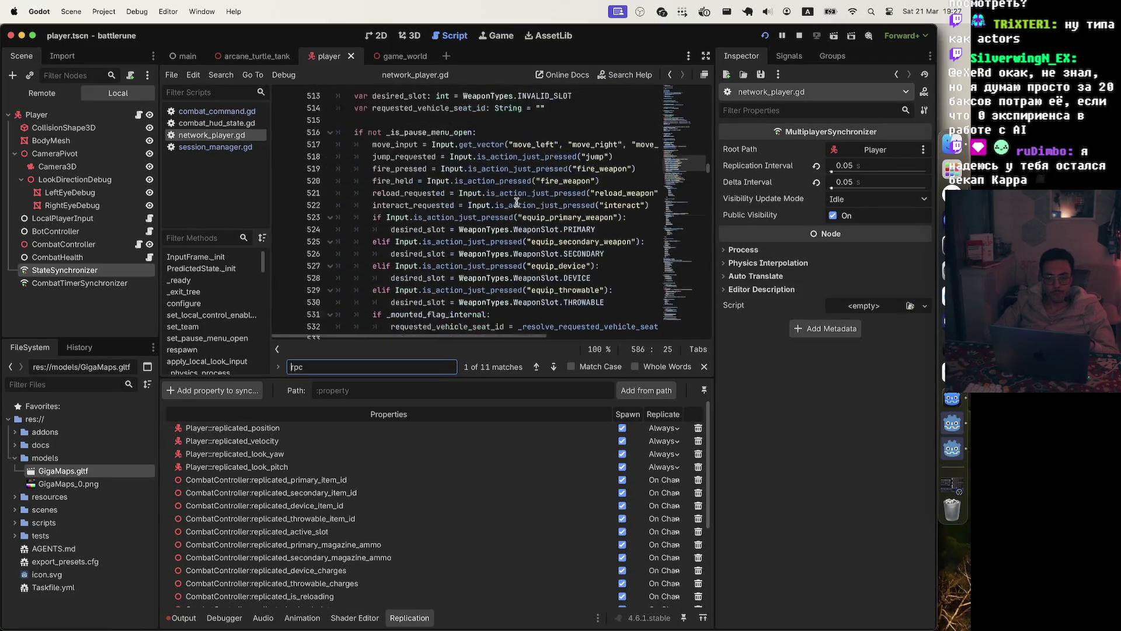
scroll(516, 202, "down", 5)
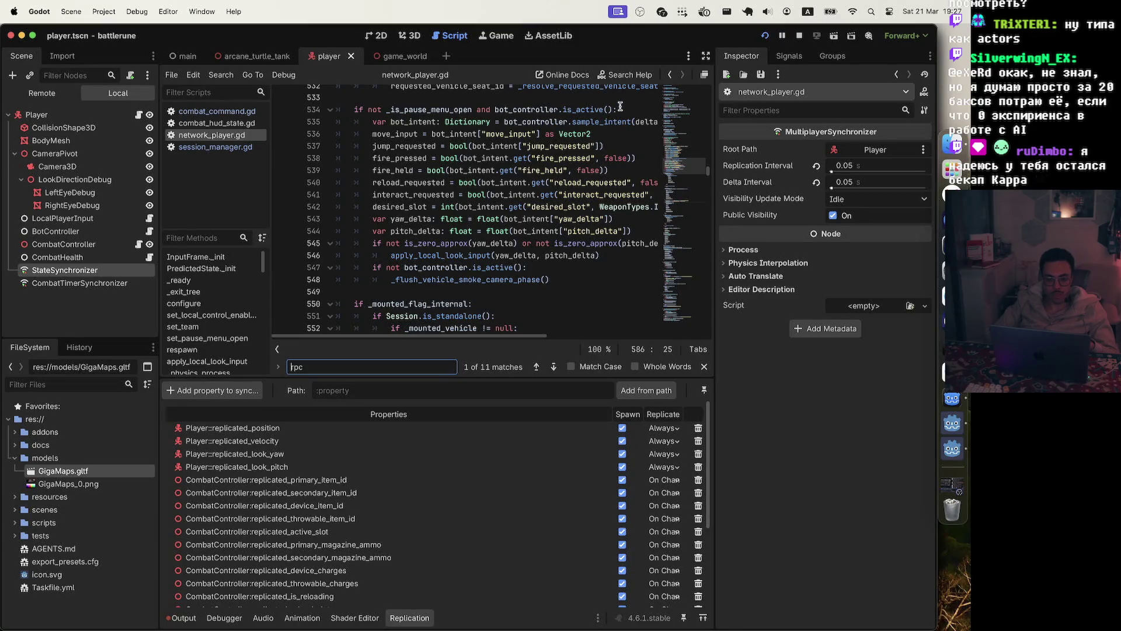
mouse_move(500, 136)
scroll(501, 136, "down", 4)
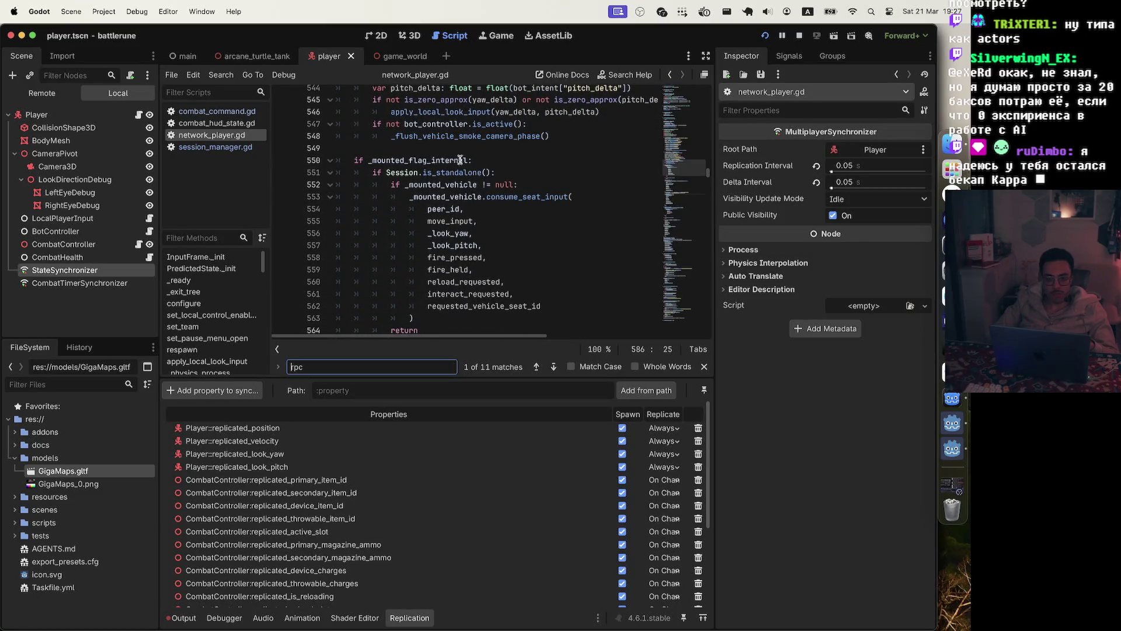
mouse_move(419, 172)
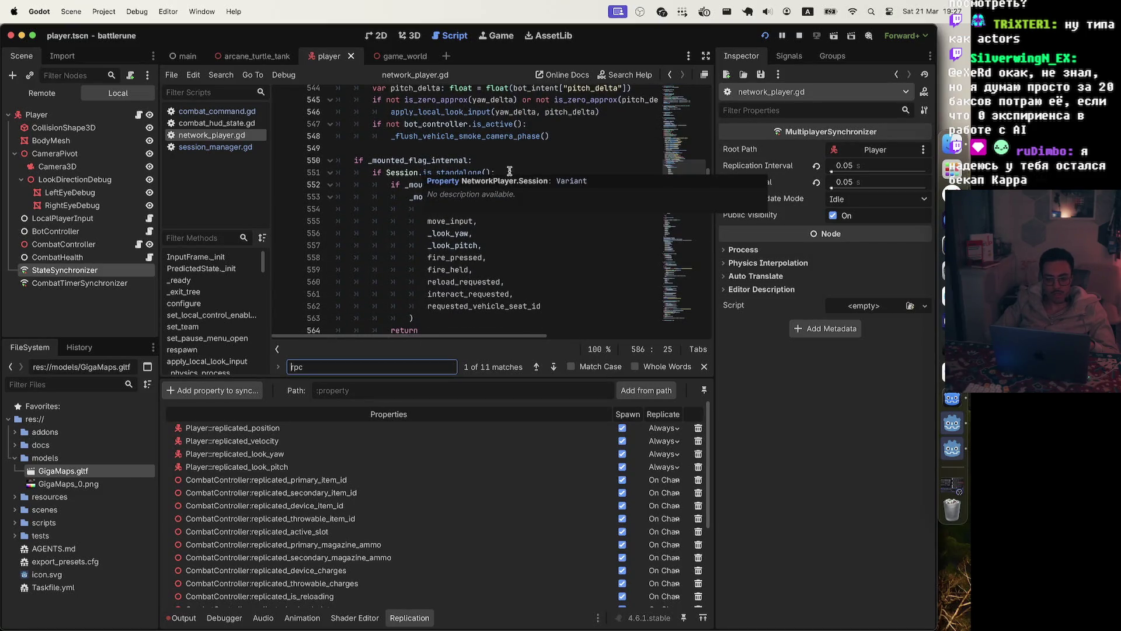
scroll(518, 171, "down", 2)
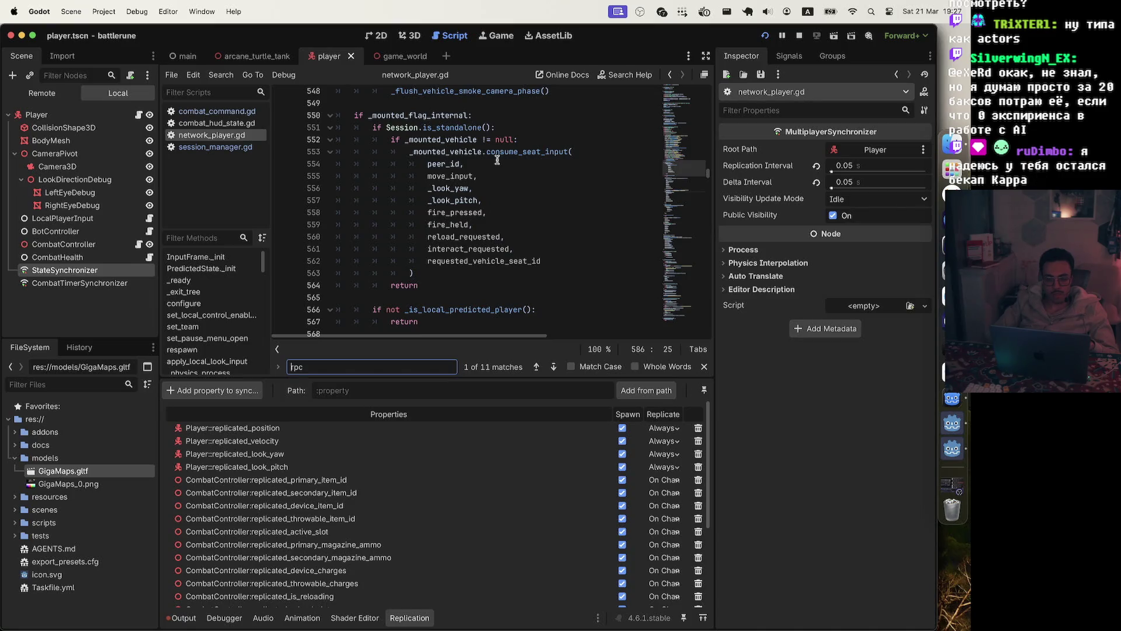
scroll(478, 212, "down", 6)
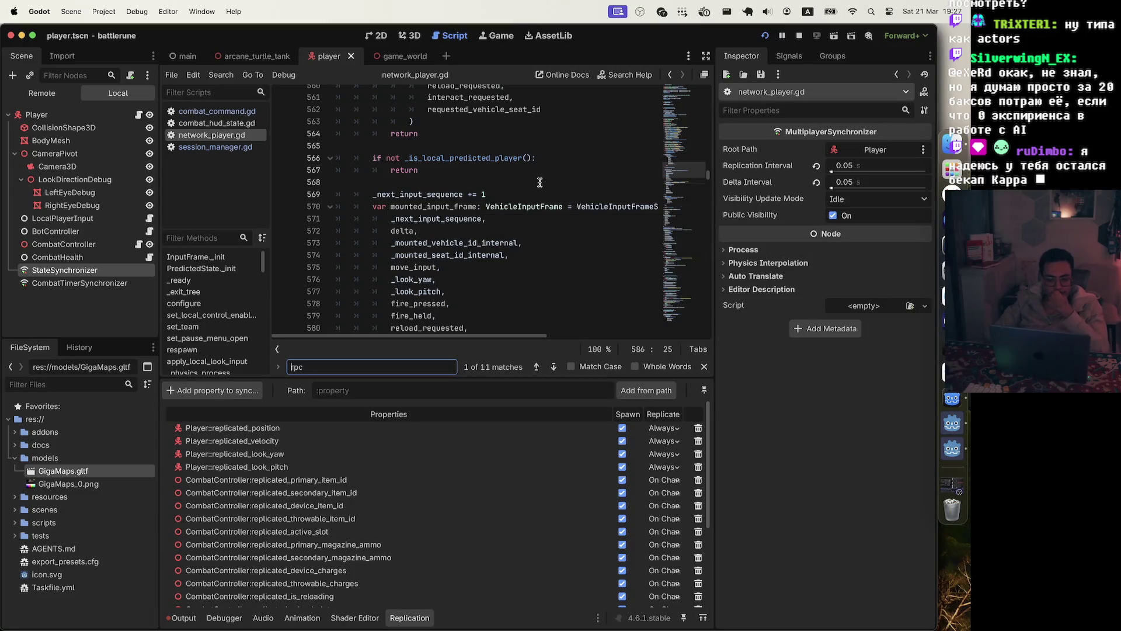
scroll(539, 183, "down", 2)
scroll(539, 182, "down", 2)
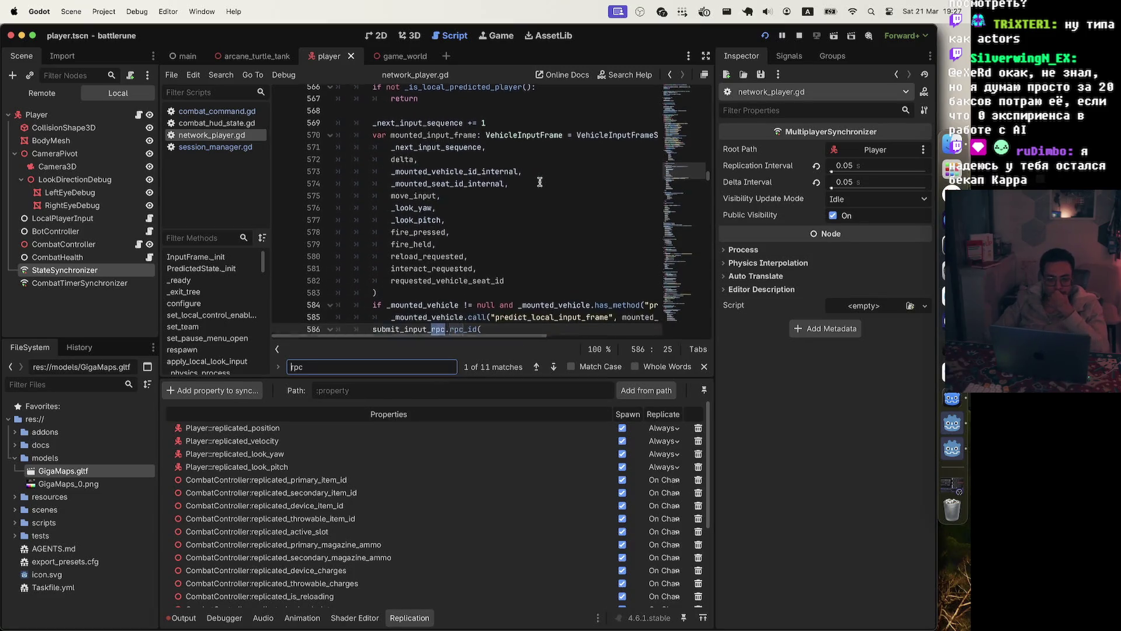
scroll(539, 182, "down", 1)
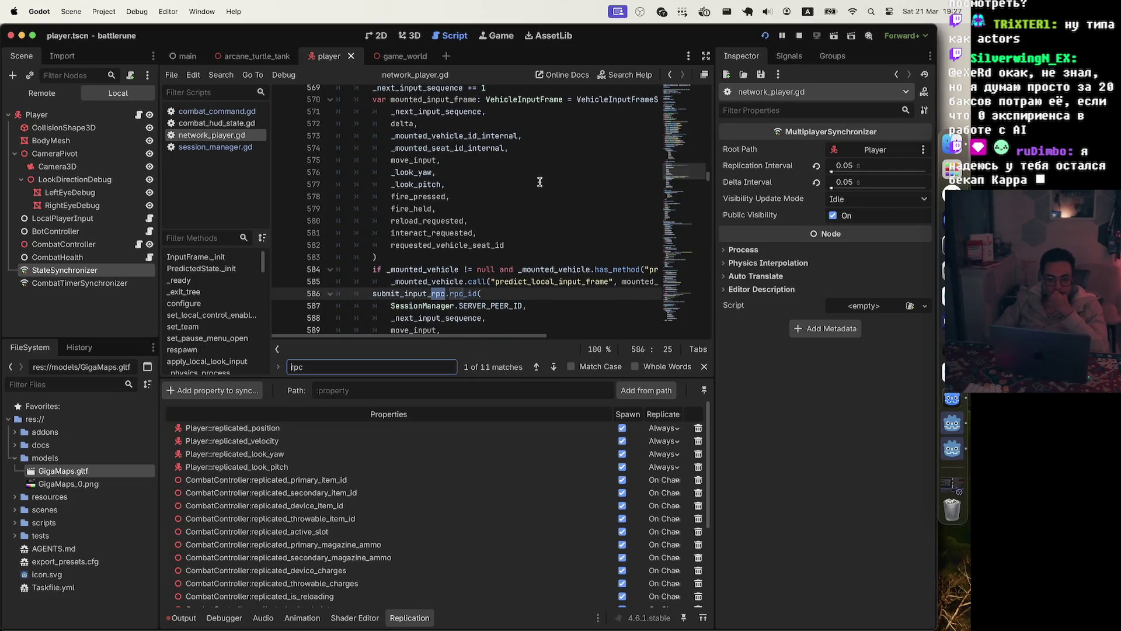
scroll(539, 182, "down", 3)
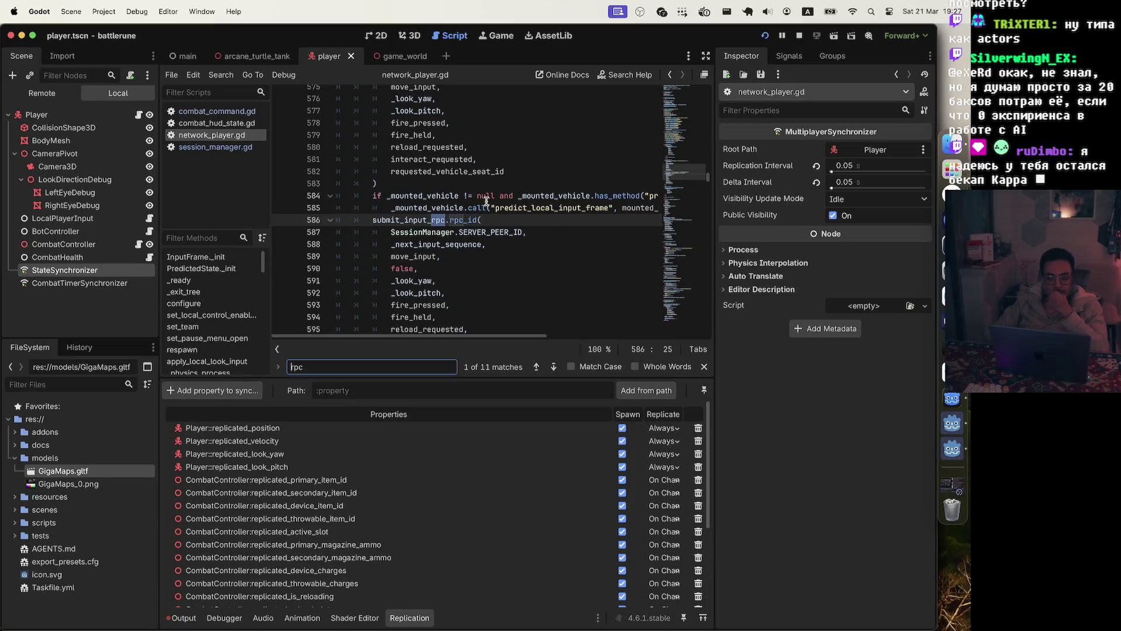
scroll(486, 201, "right", 3)
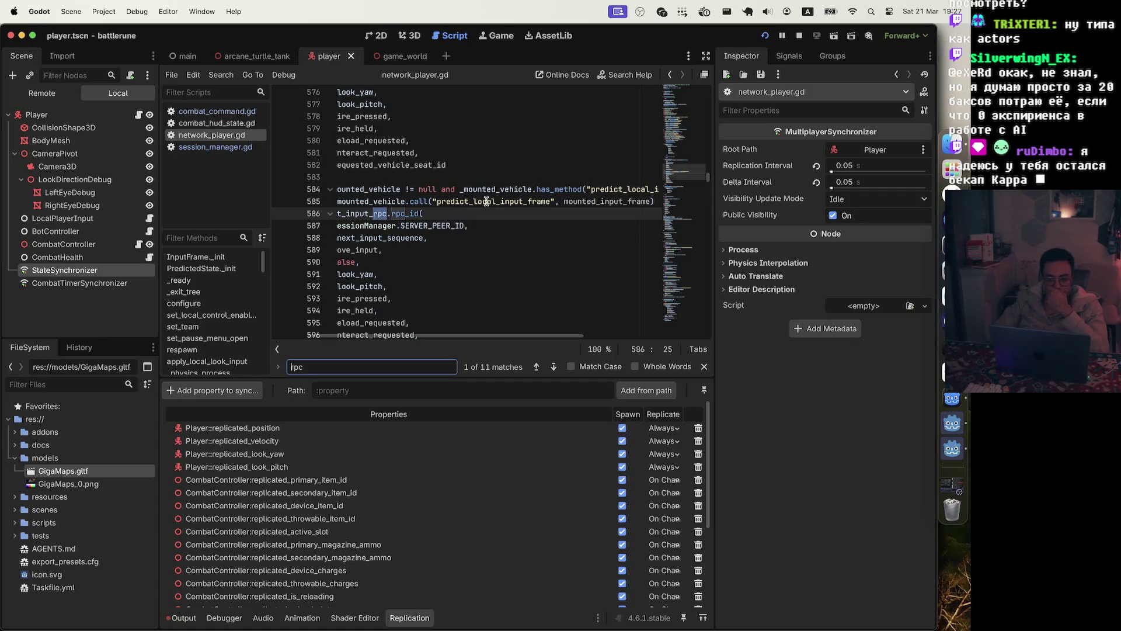
scroll(486, 201, "right", 5)
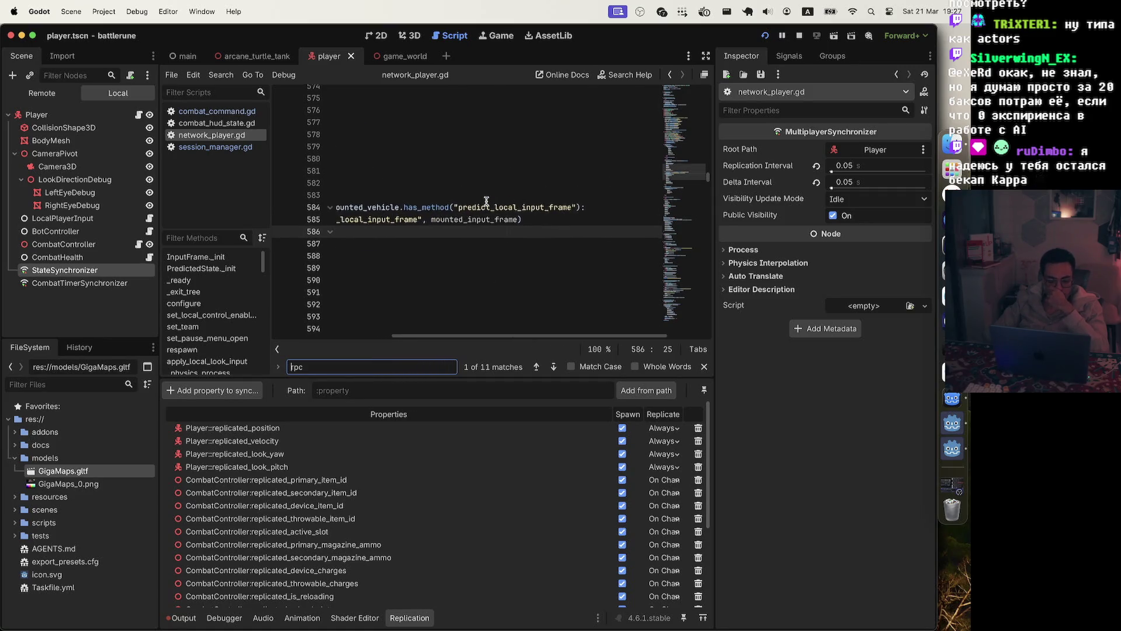
scroll(487, 202, "left", 3)
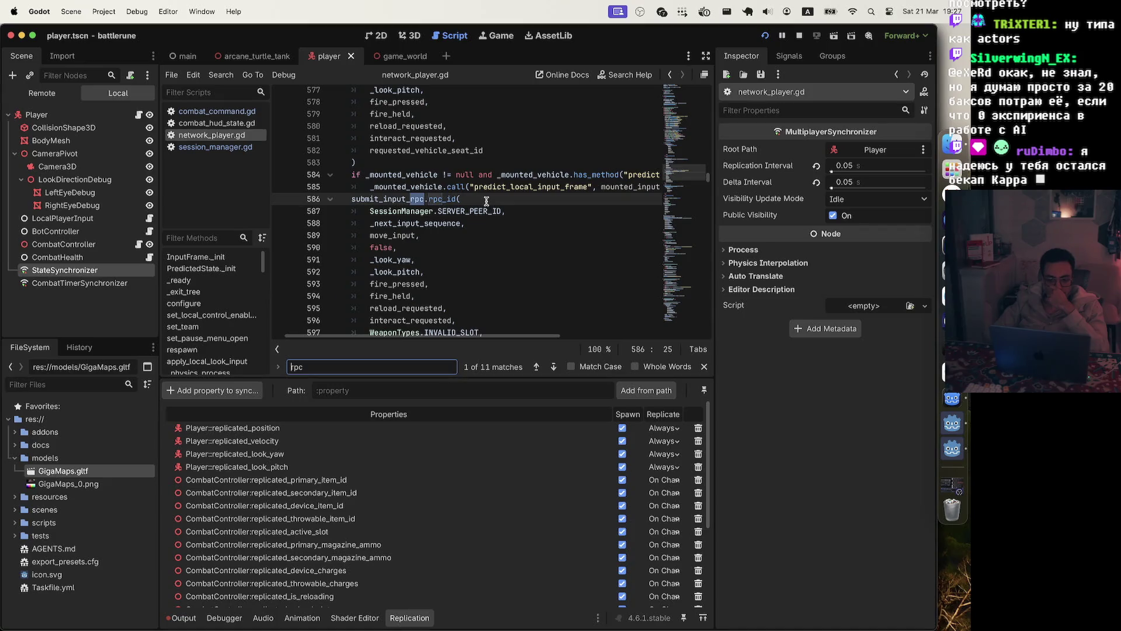
scroll(486, 201, "right", 3)
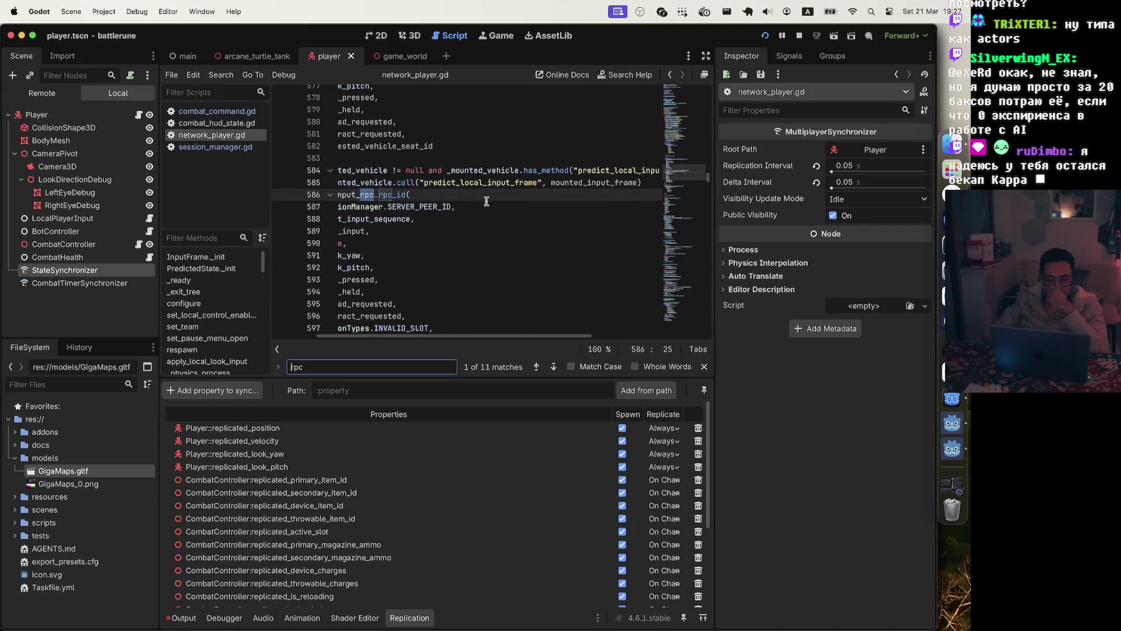
scroll(486, 201, "left", 2)
scroll(487, 201, "left", 2)
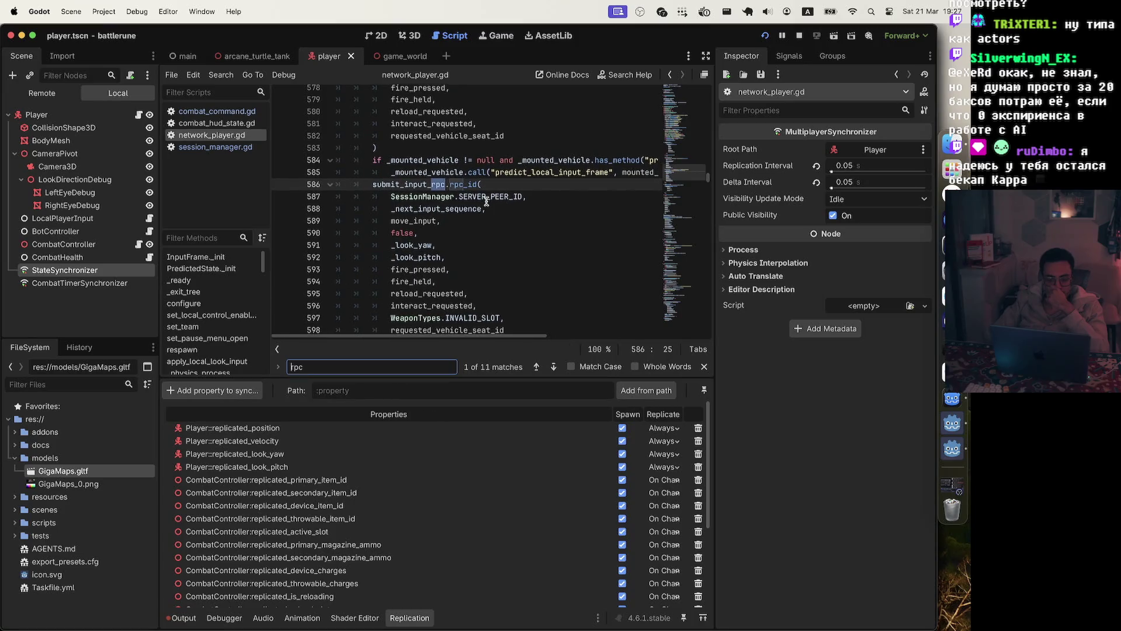
scroll(486, 202, "down", 3)
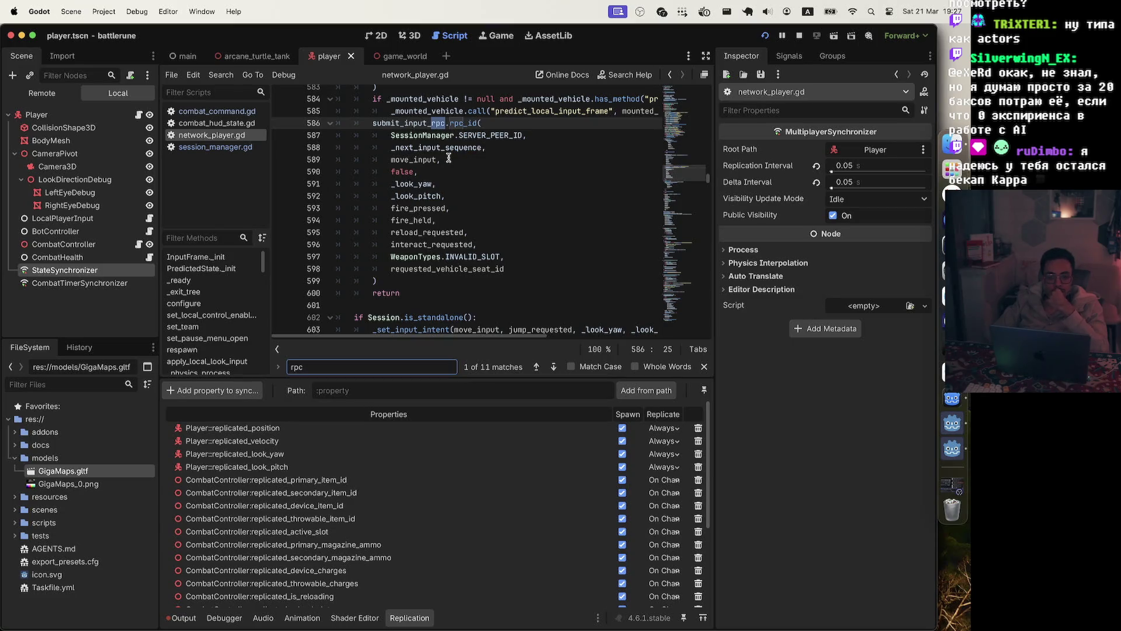
scroll(449, 157, "down", 7)
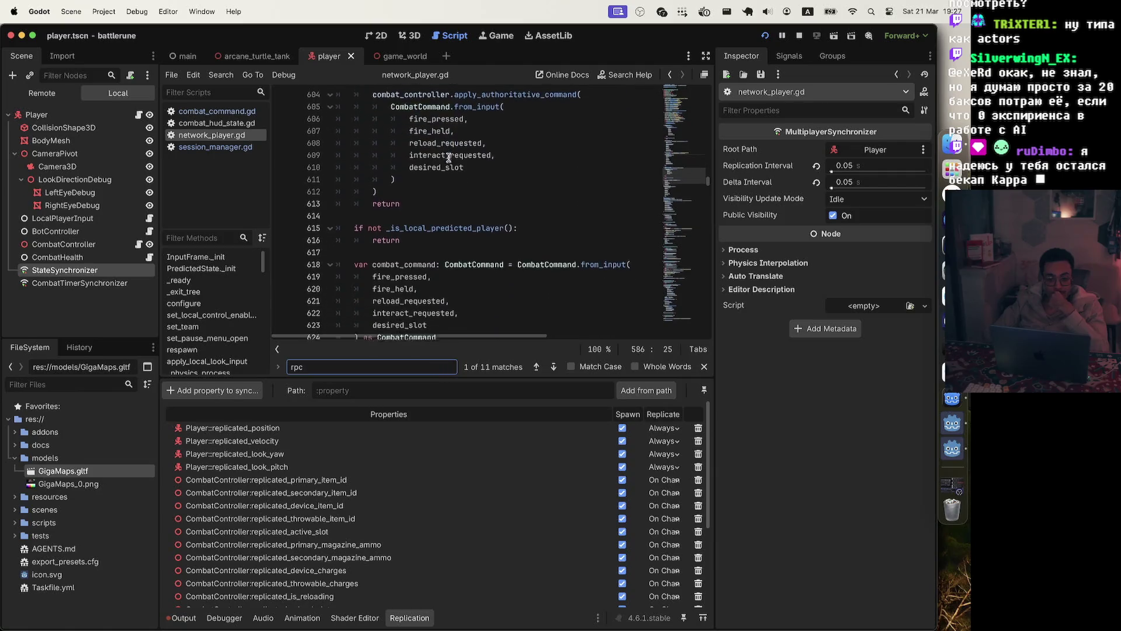
scroll(448, 157, "down", 4)
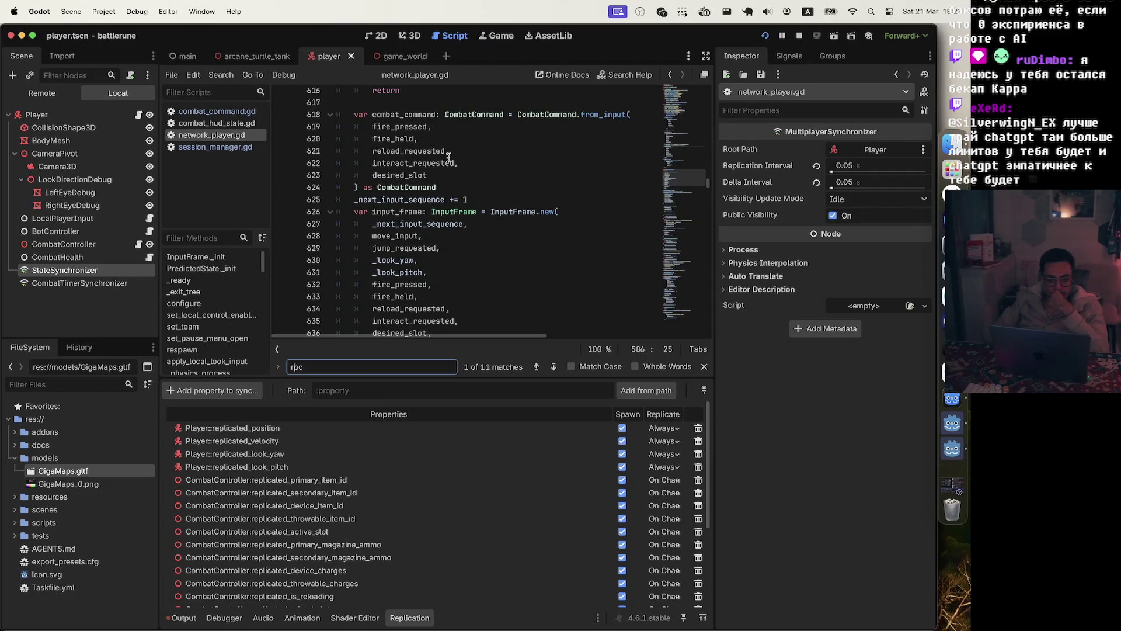
key("Return")
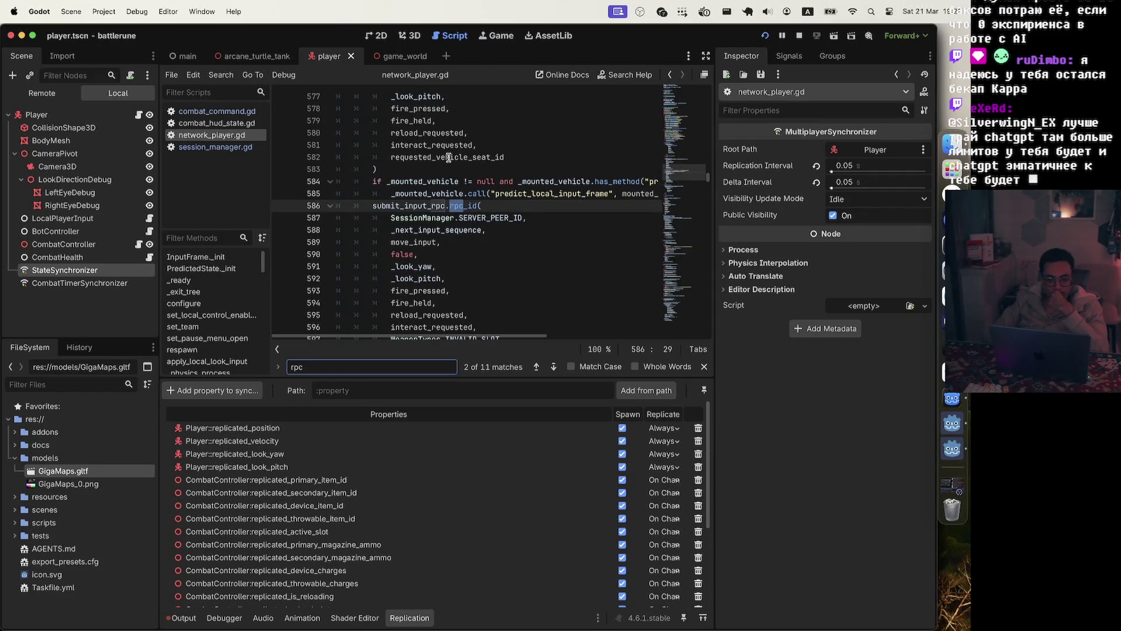
Advance to rpc match 3 of 11 on line 644 and read the submit_input_rpc and rpc_id docs.
key("Return")
scroll(448, 158, "up", 9)
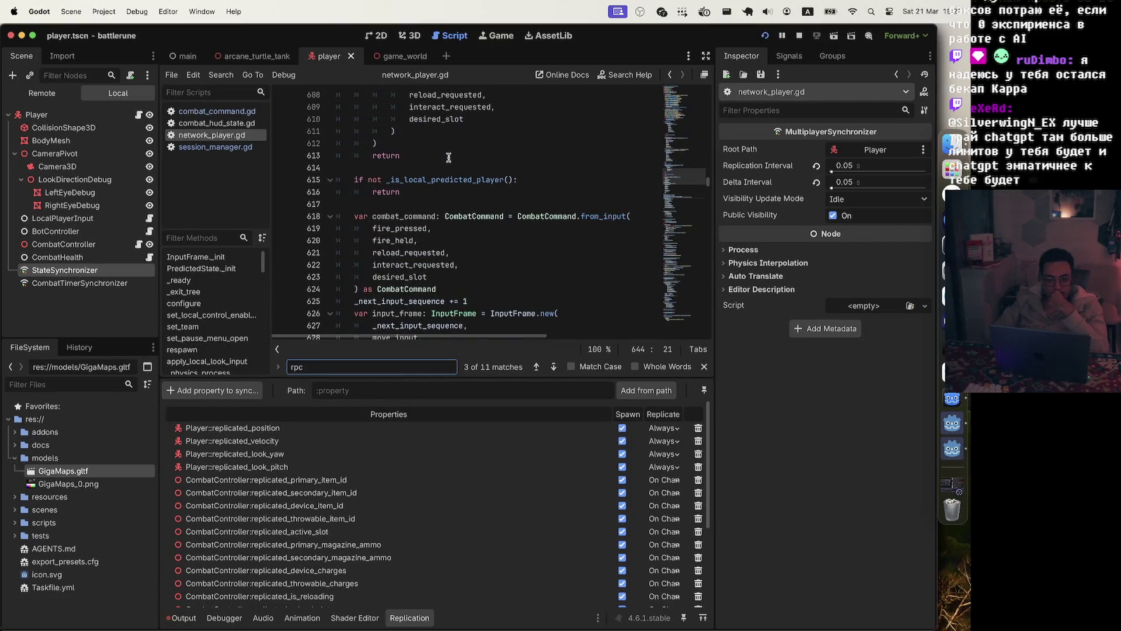
scroll(448, 158, "down", 3)
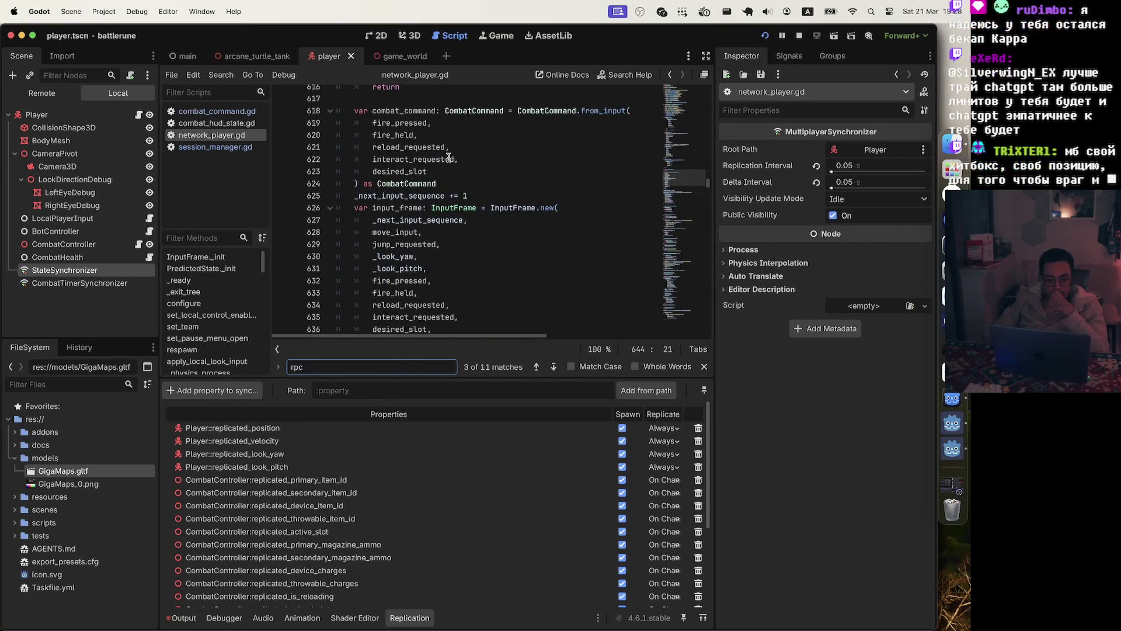
scroll(449, 158, "down", 6)
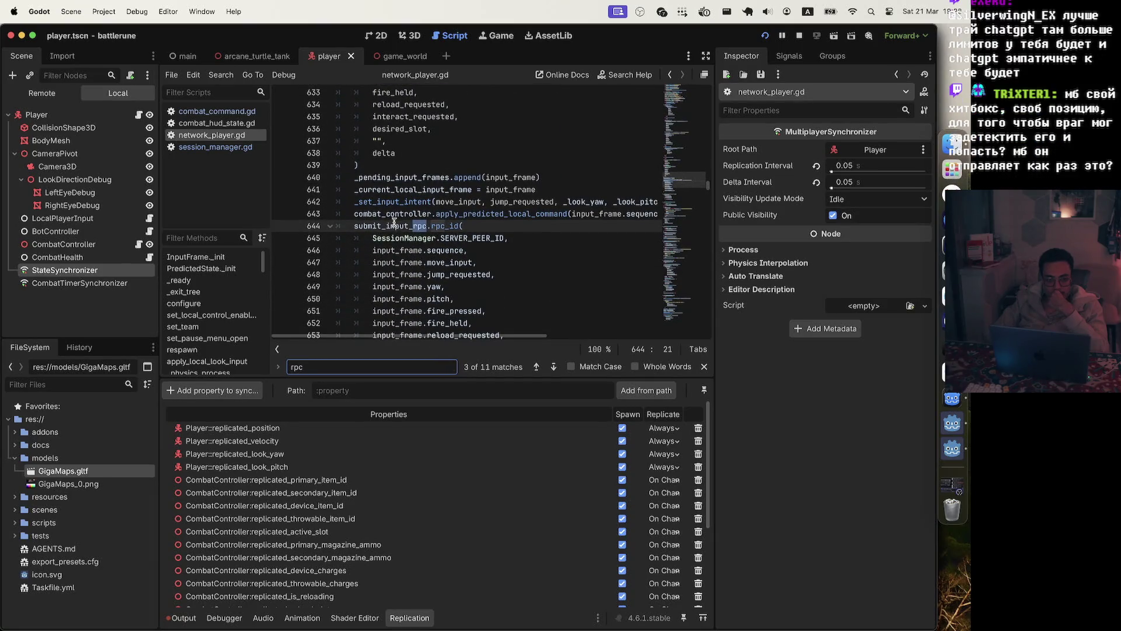
mouse_move(428, 223)
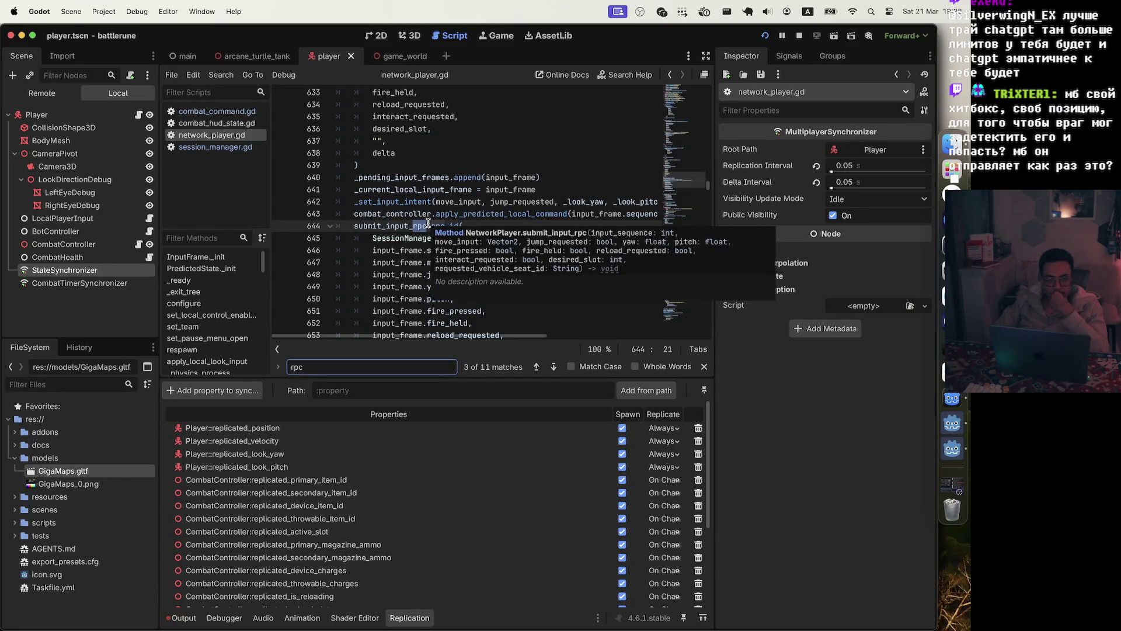
mouse_move(467, 215)
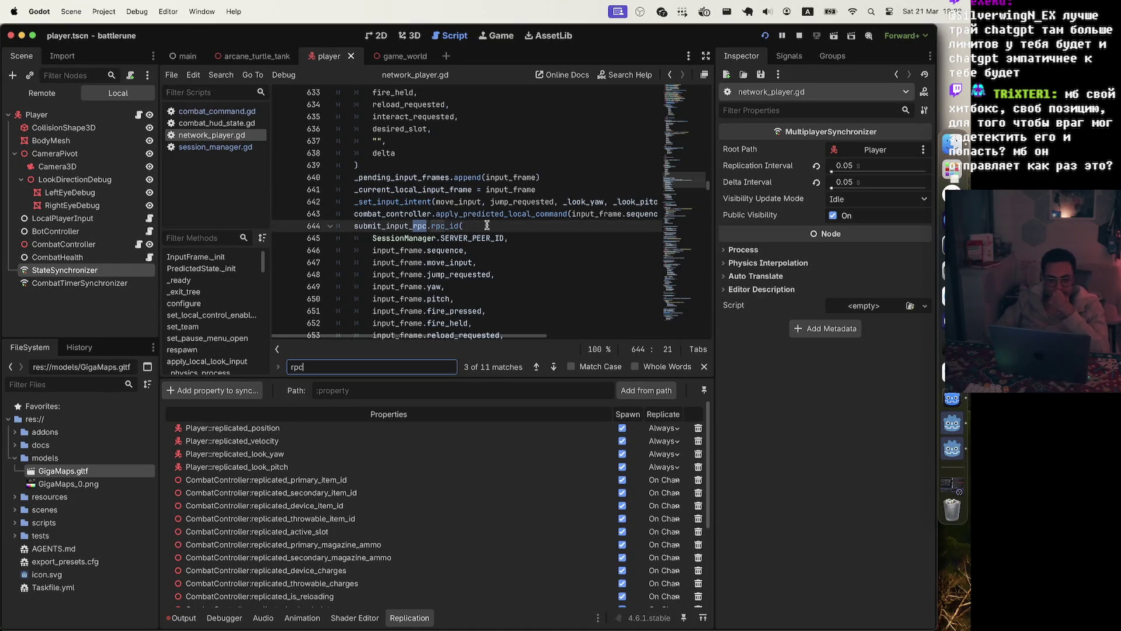
Review the surrounding code of the line 644 rpc_id call sending input-frame fields to SERVER_PEER_ID.
scroll(487, 225, "down", 3)
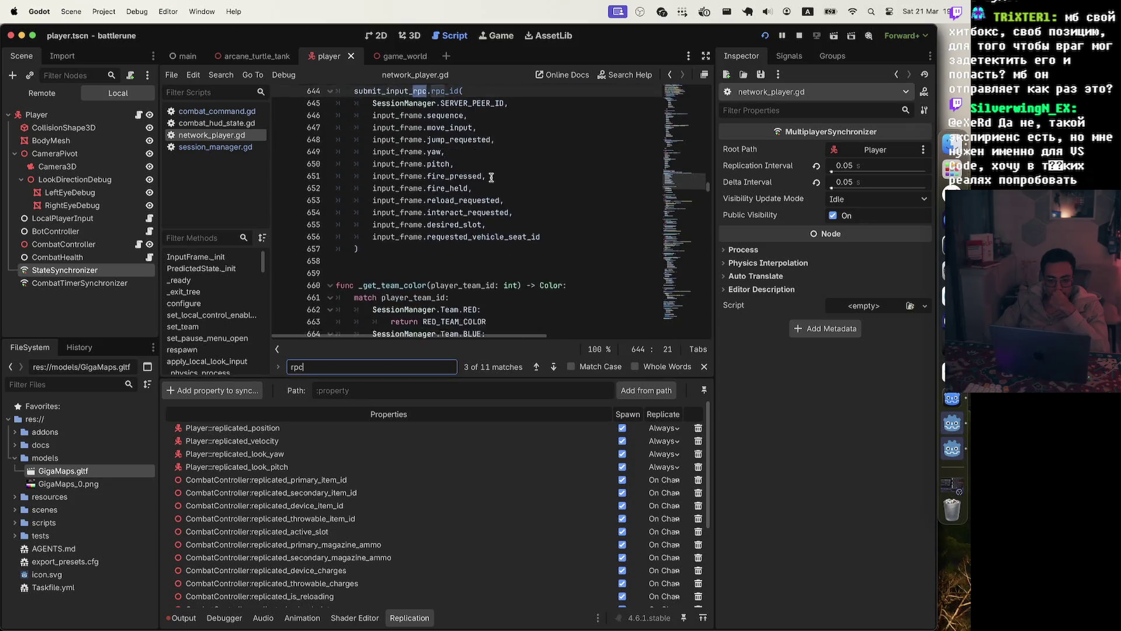
scroll(491, 177, "up", 2)
scroll(490, 177, "up", 6)
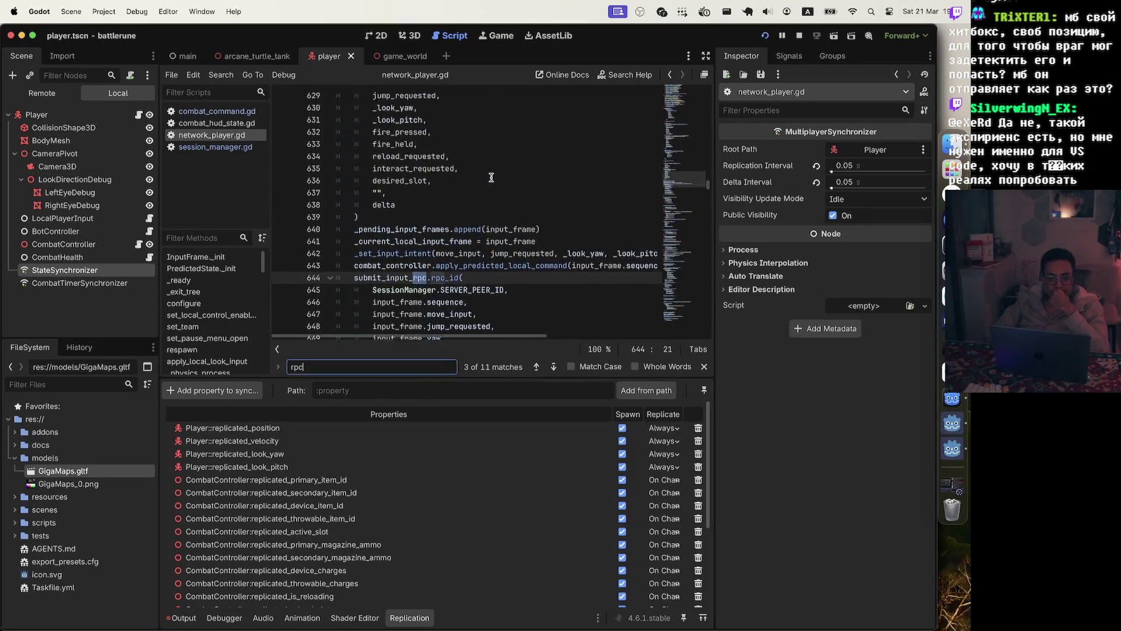
scroll(491, 177, "down", 7)
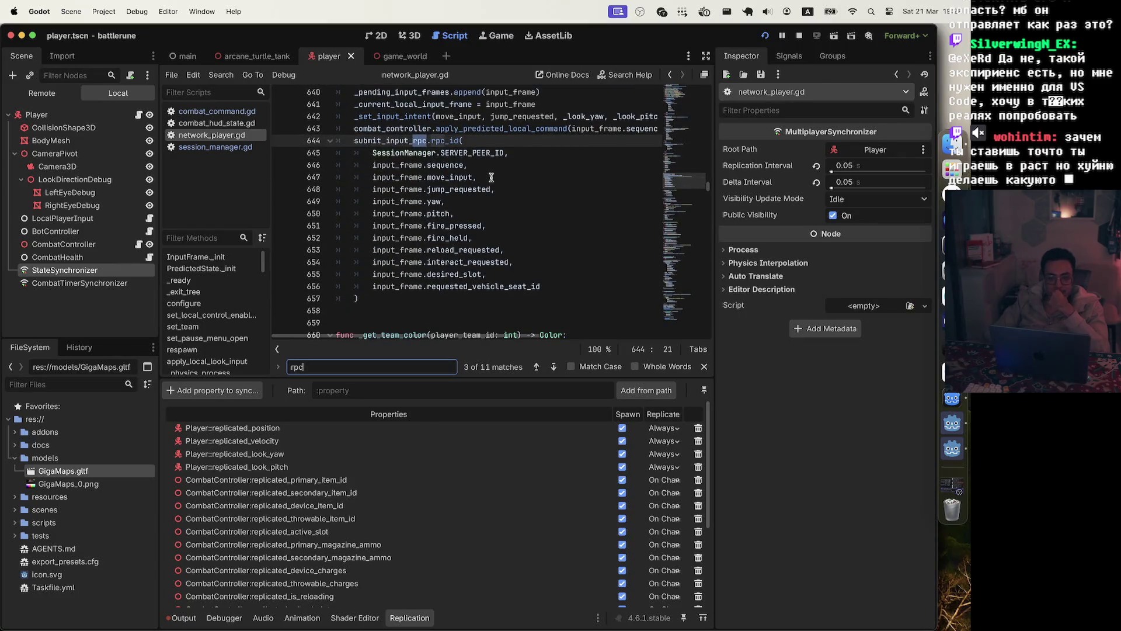
scroll(493, 166, "down", 4)
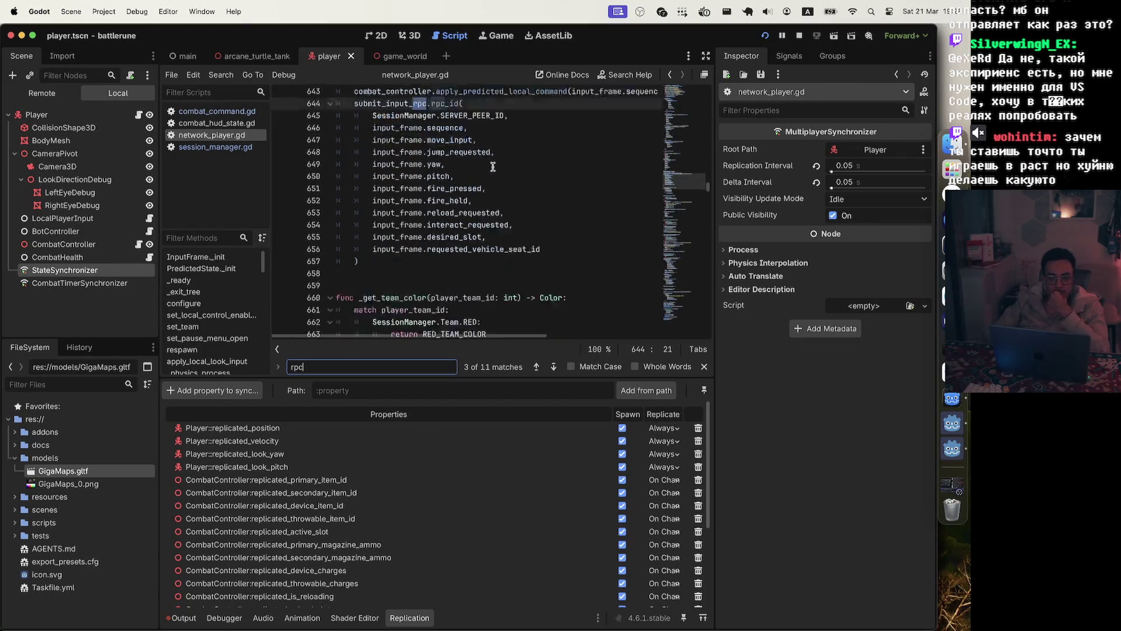
scroll(493, 166, "up", 4)
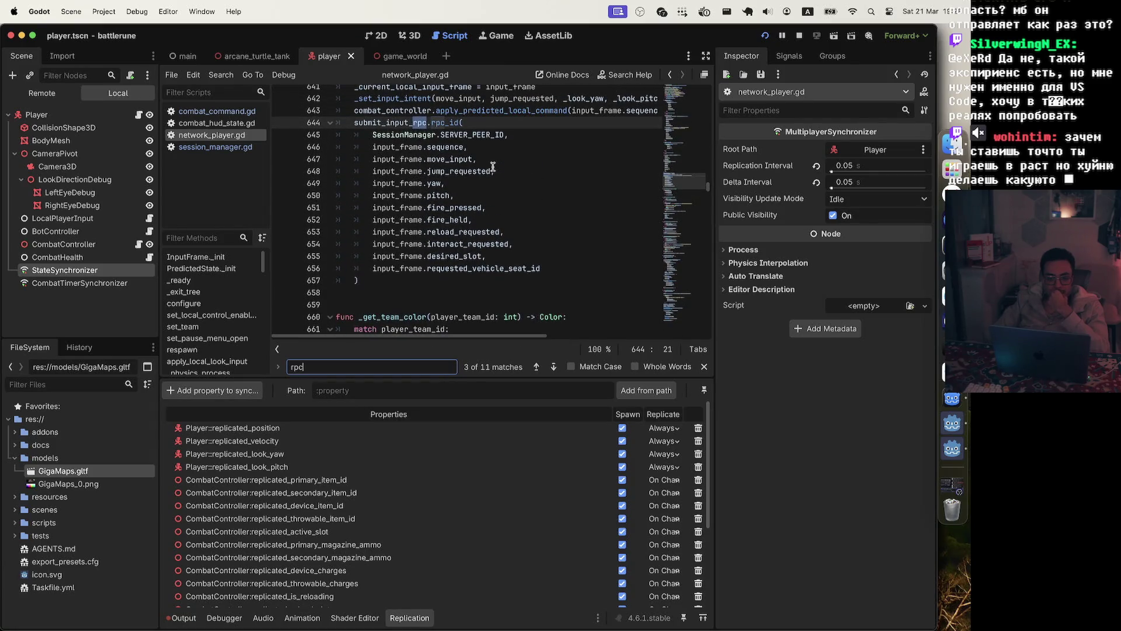
scroll(493, 167, "up", 2)
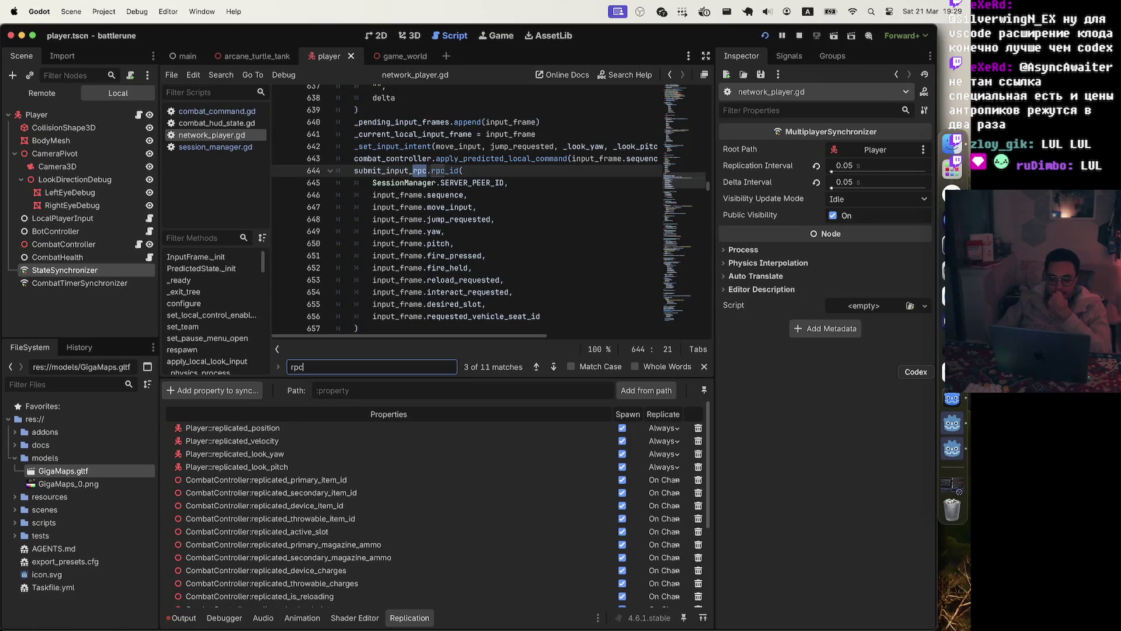
scroll(512, 224, "down", 3)
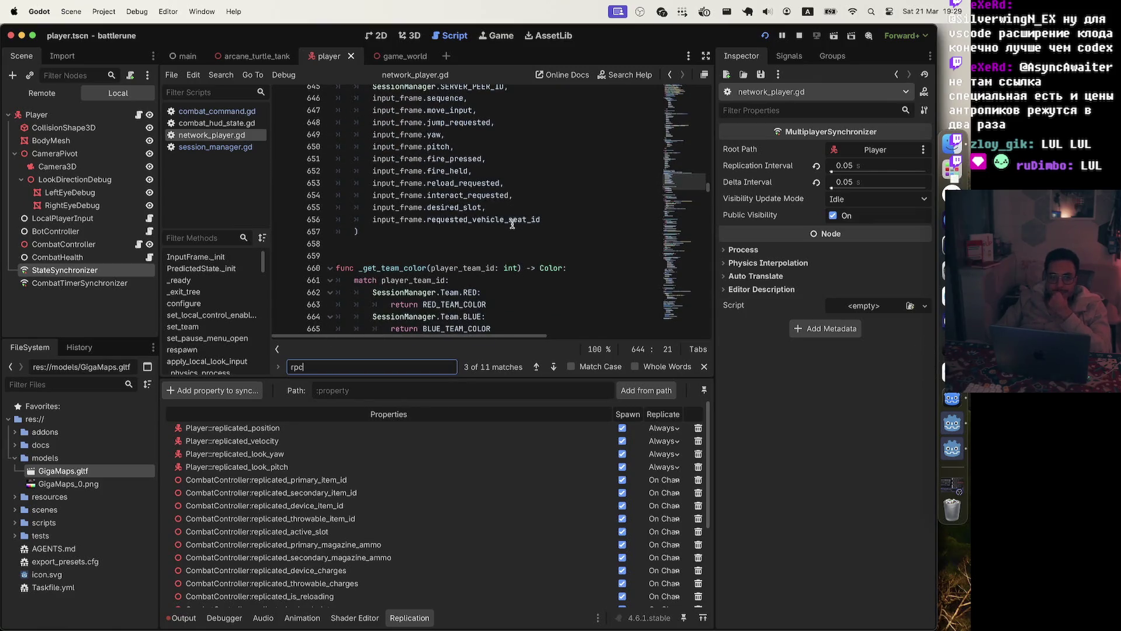
scroll(512, 224, "up", 1)
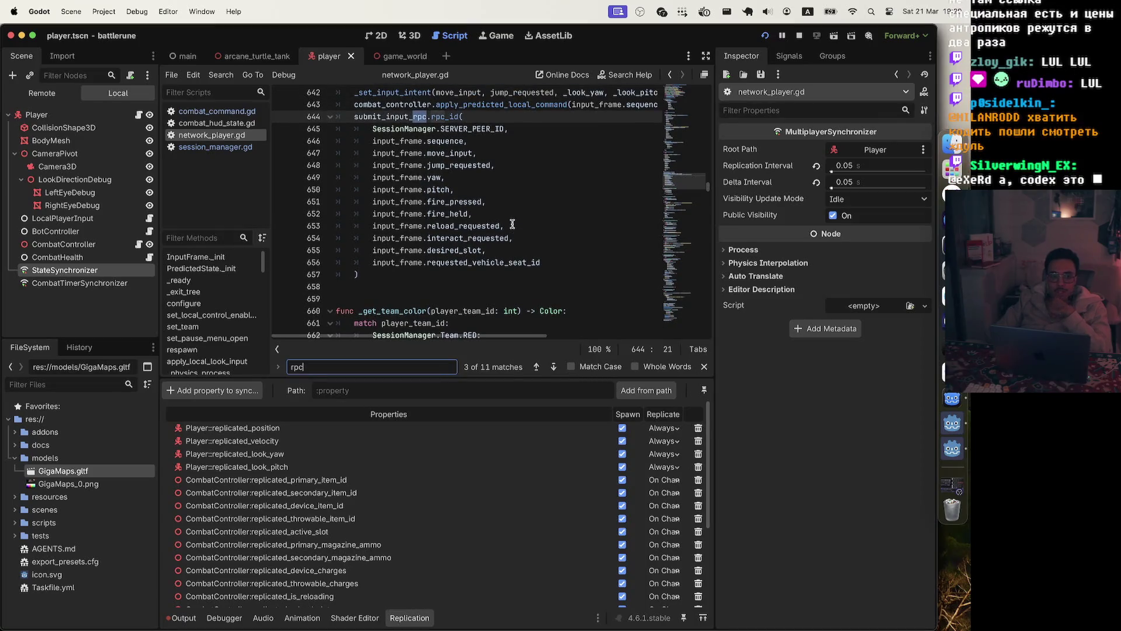
scroll(512, 223, "up", 2)
scroll(512, 223, "down", 2)
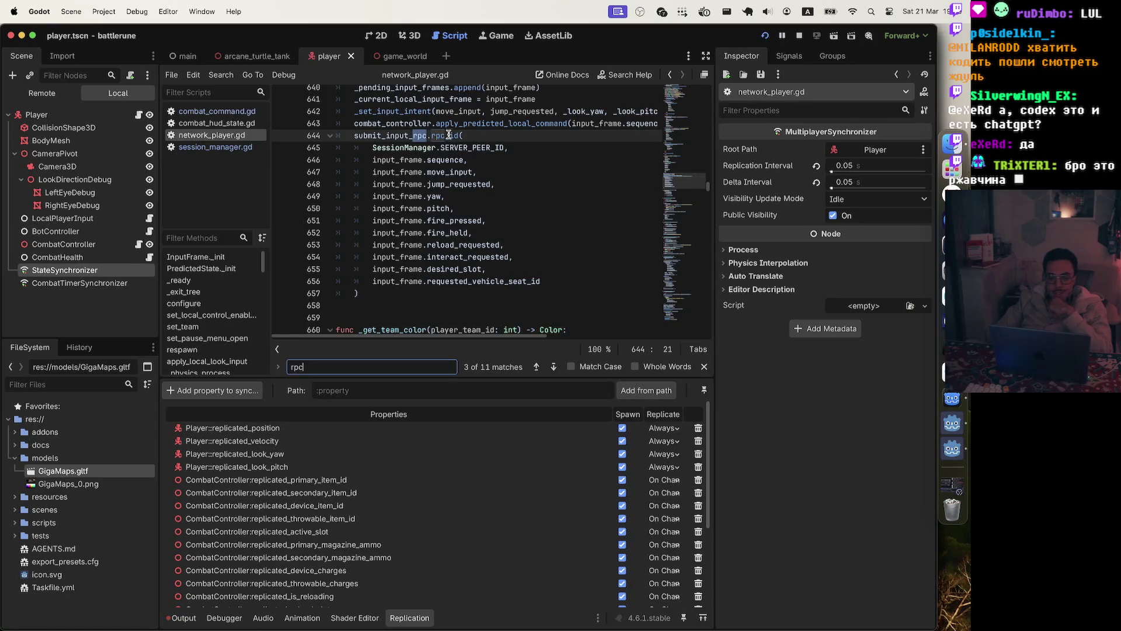
mouse_move(453, 135)
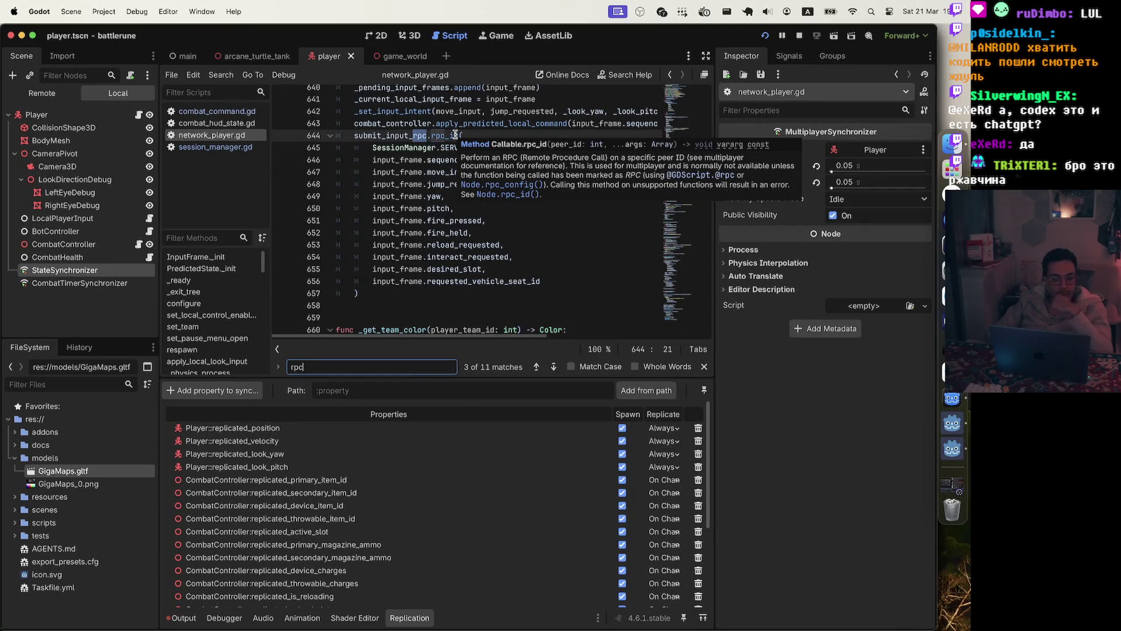
scroll(475, 137, "up", 8)
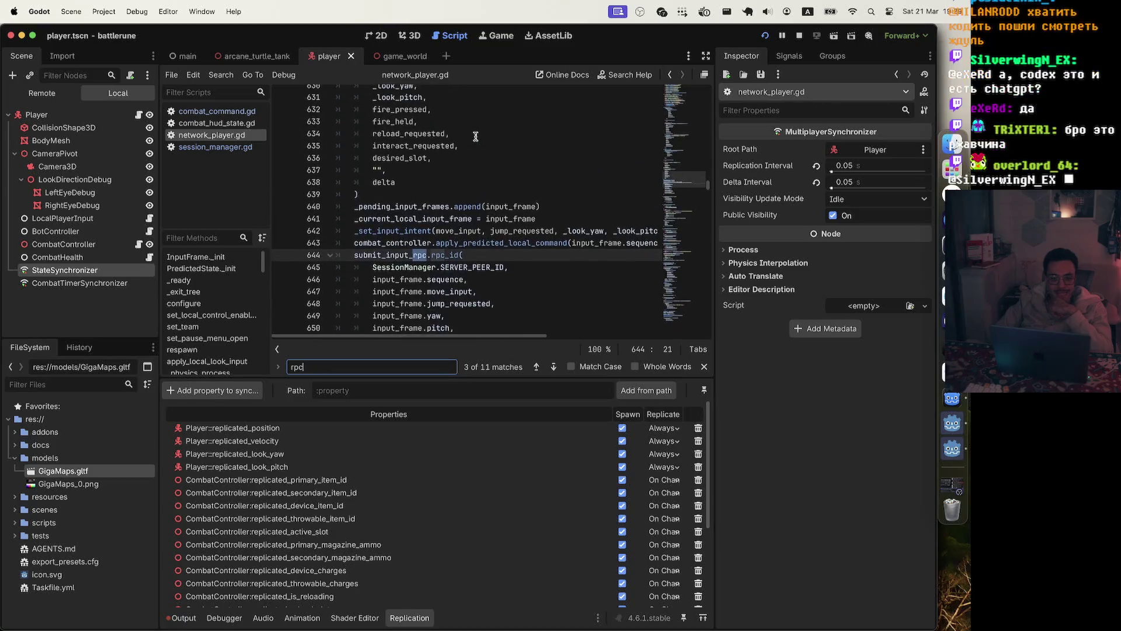
scroll(475, 136, "up", 2)
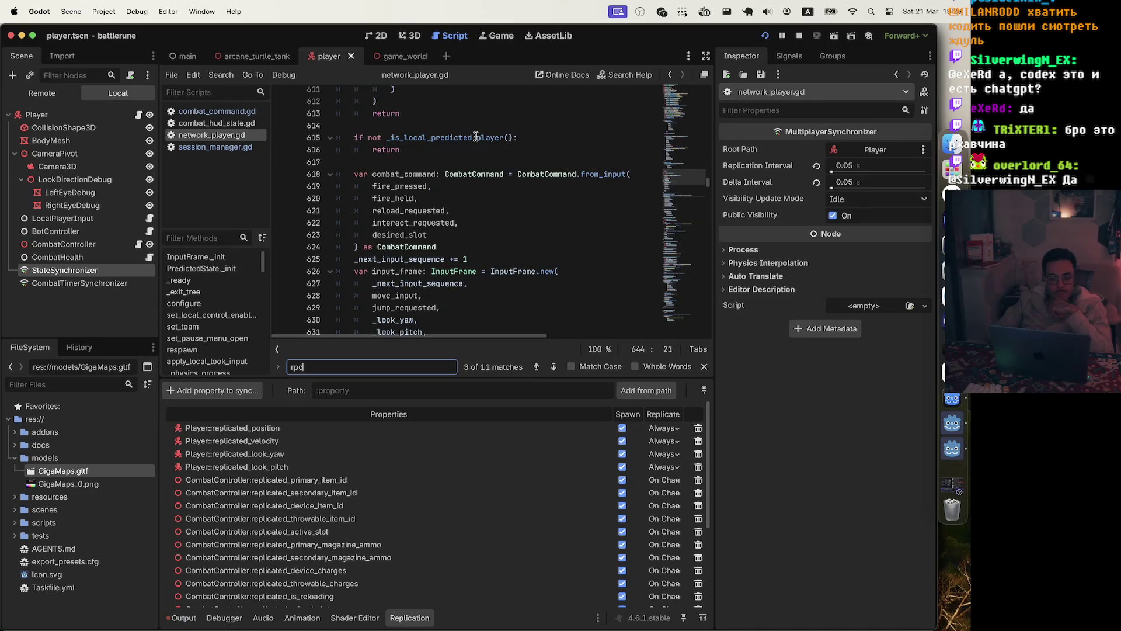
scroll(475, 136, "down", 3)
scroll(475, 136, "down", 7)
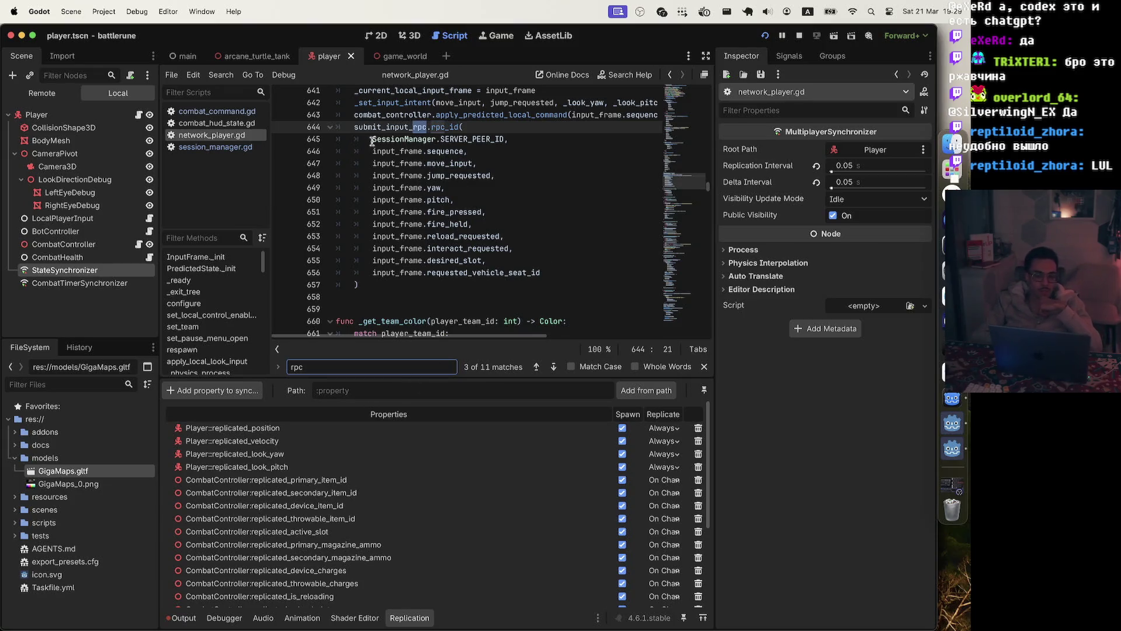
left_click_drag(541, 272, 375, 143)
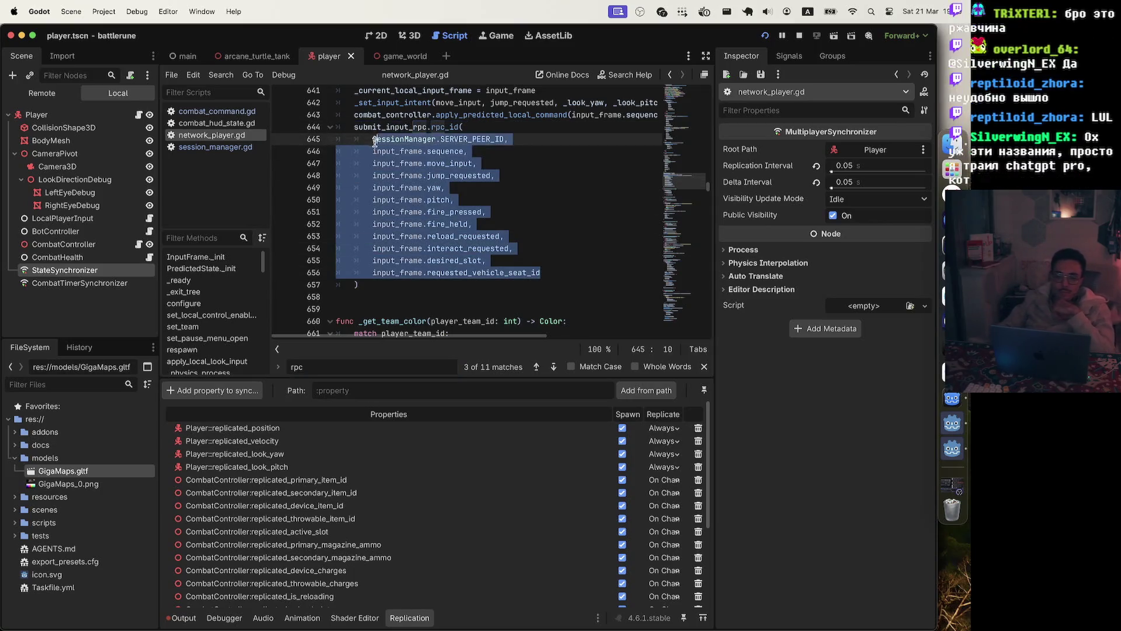
left_click(517, 125)
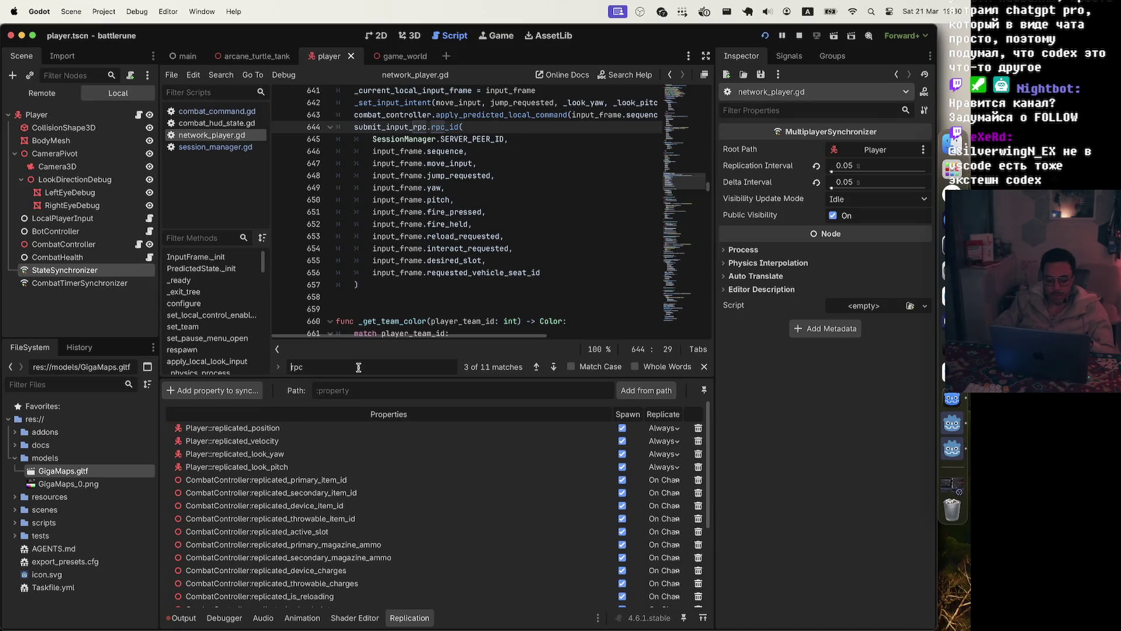
type("@")
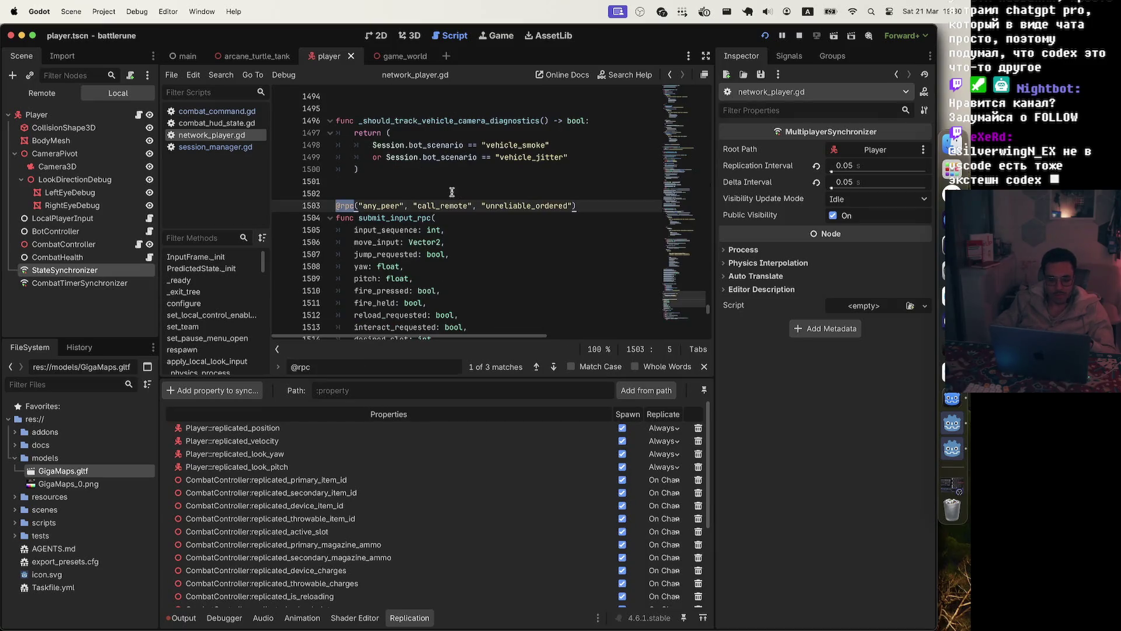
scroll(460, 182, "down", 1)
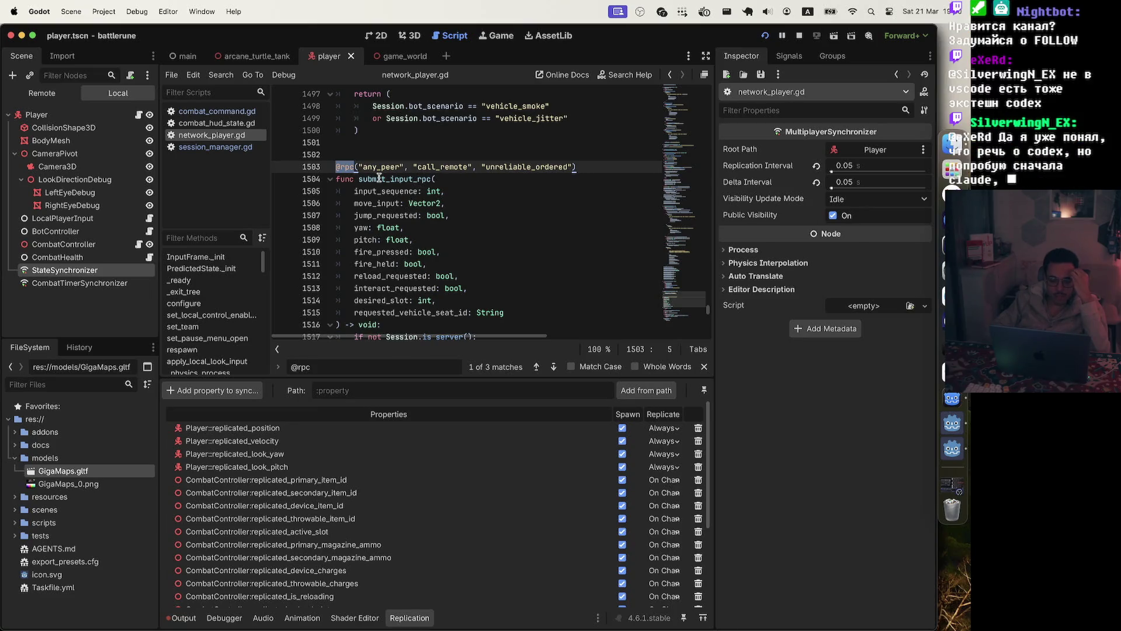
left_click(346, 140)
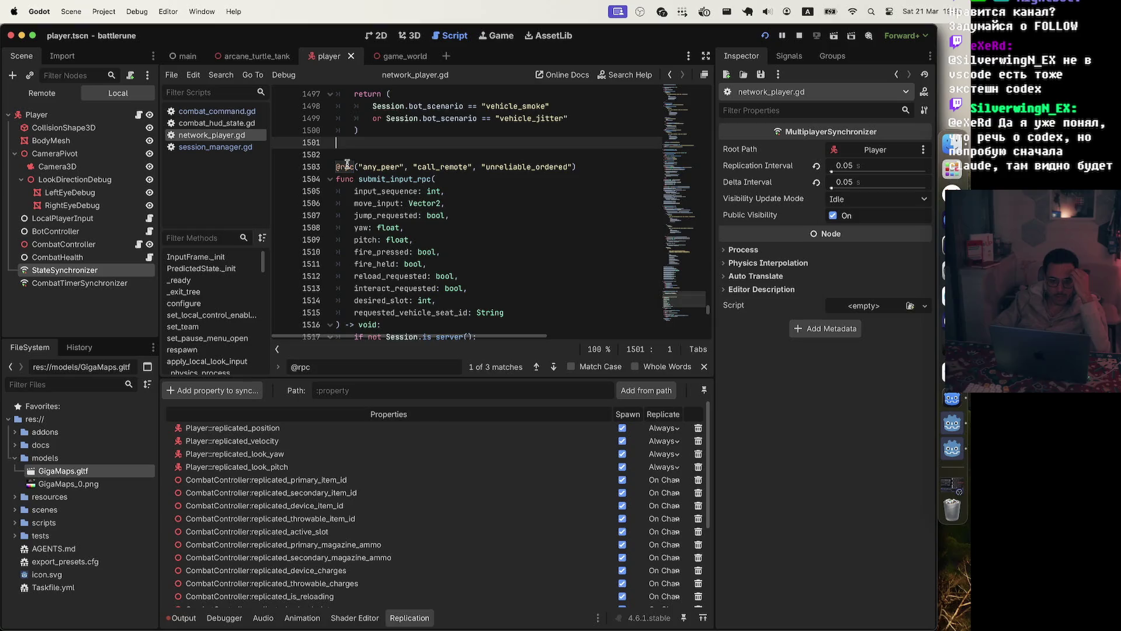
mouse_move(347, 164)
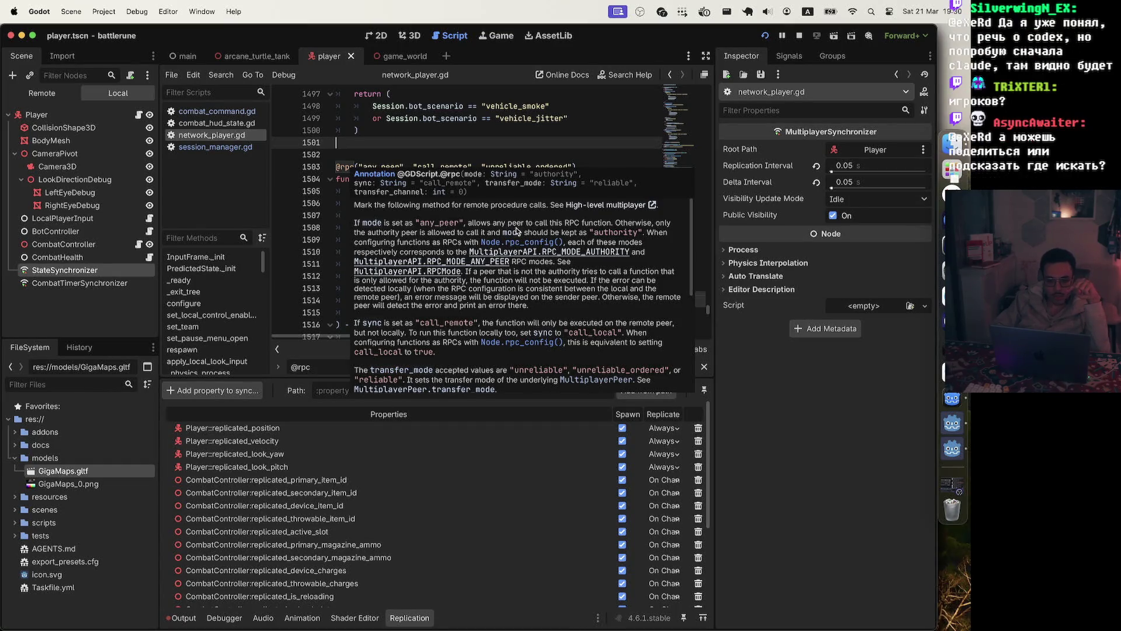
scroll(516, 230, "down", 3)
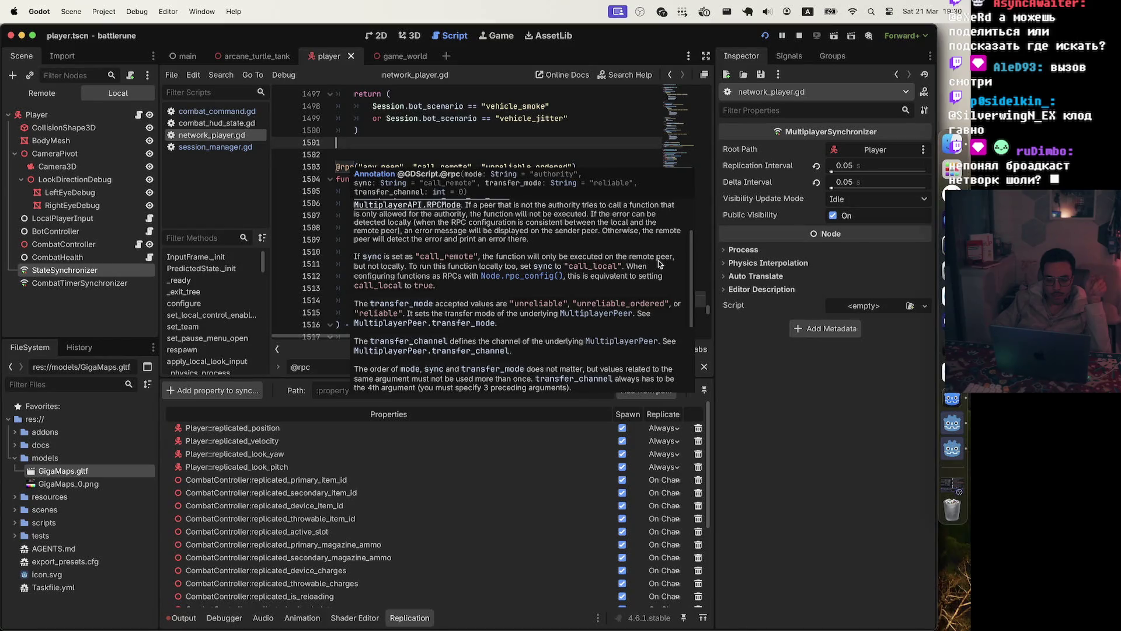
scroll(522, 252, "down", 3)
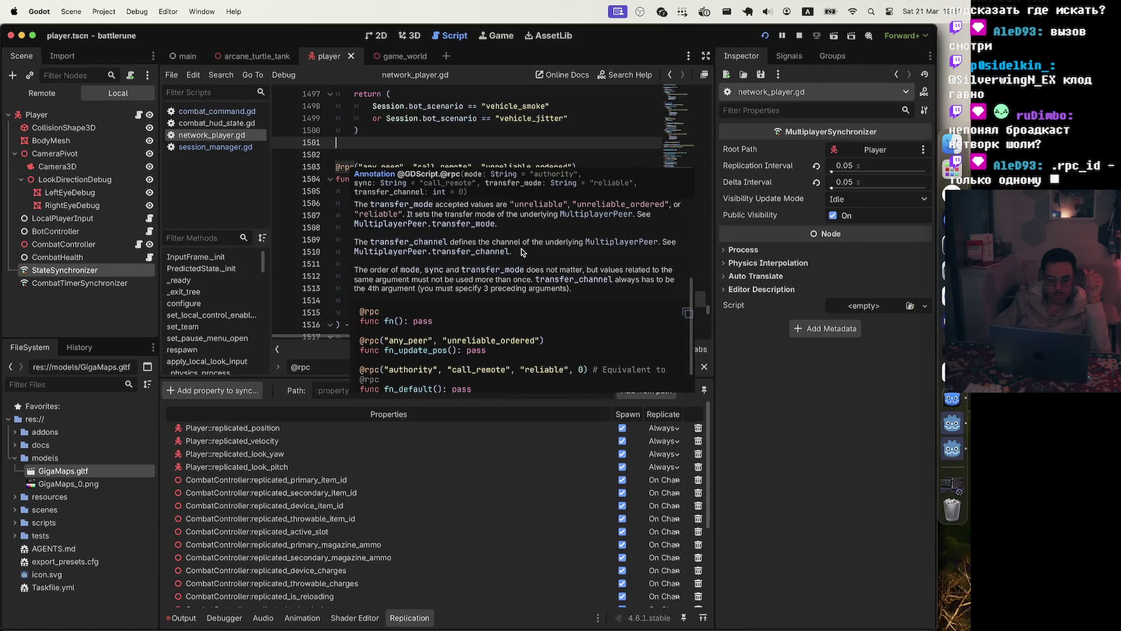
scroll(522, 252, "up", 5)
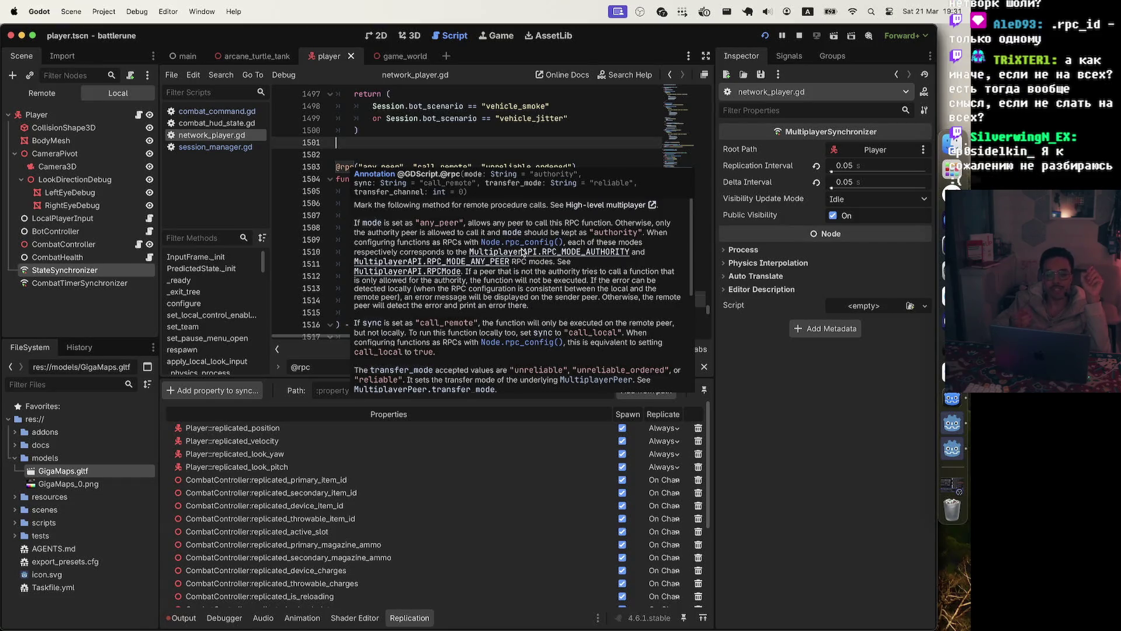
left_click(438, 152)
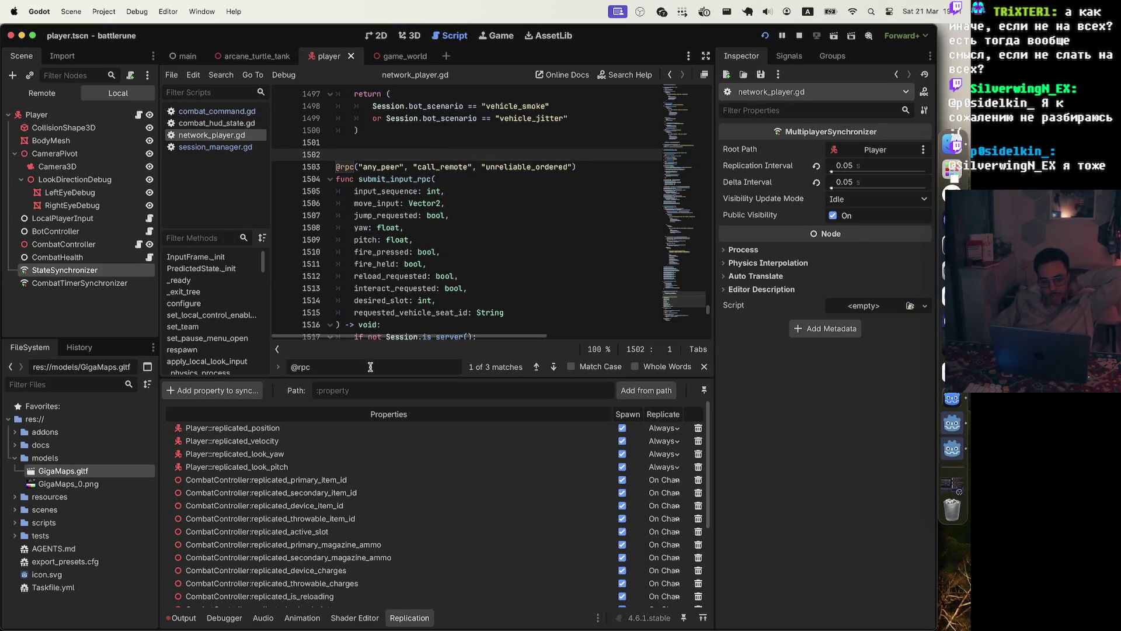
Search 'rpc' again, step to line 586's rpc_id call, and confirm SERVER_PEER_ID is constant 1.
key("BackSpace")
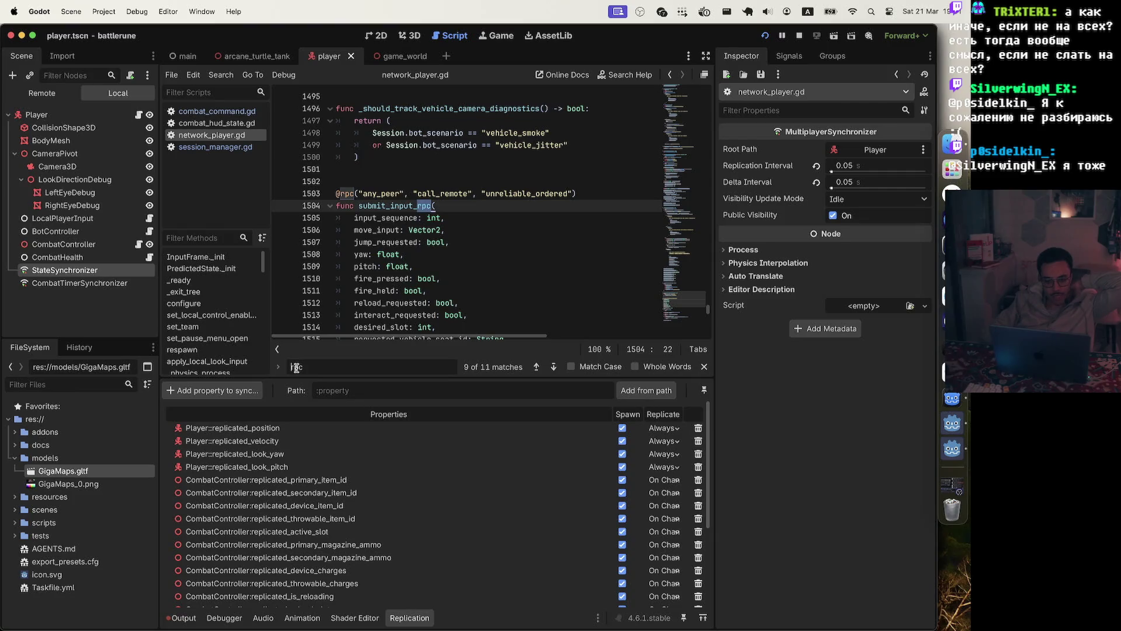
key("Return")
key("Return")
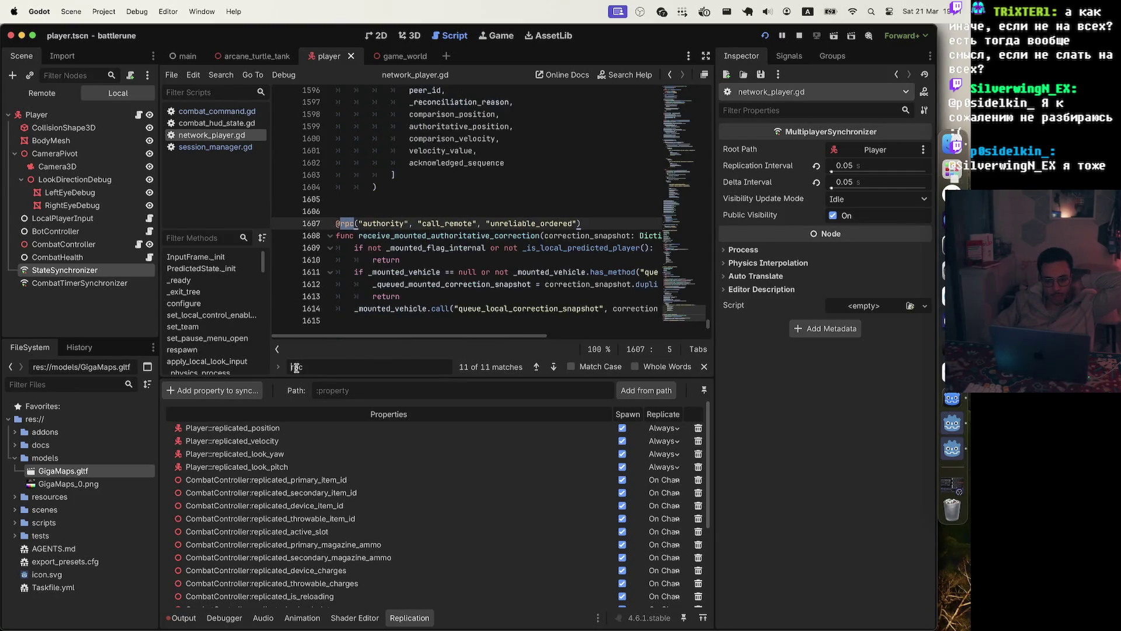
key("Return")
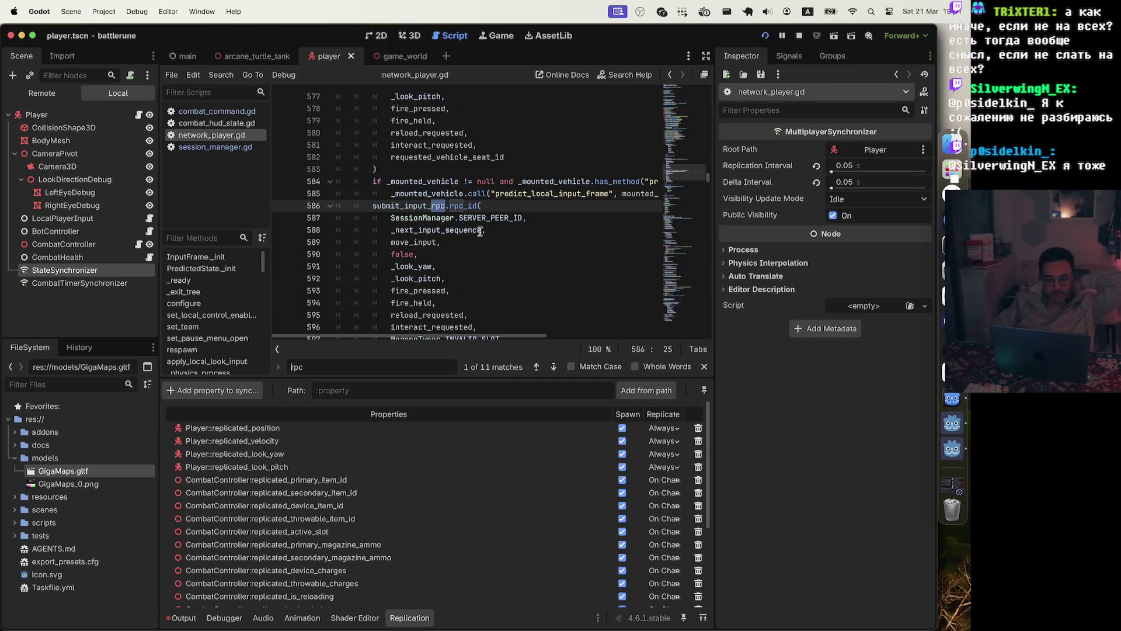
double_click(490, 217)
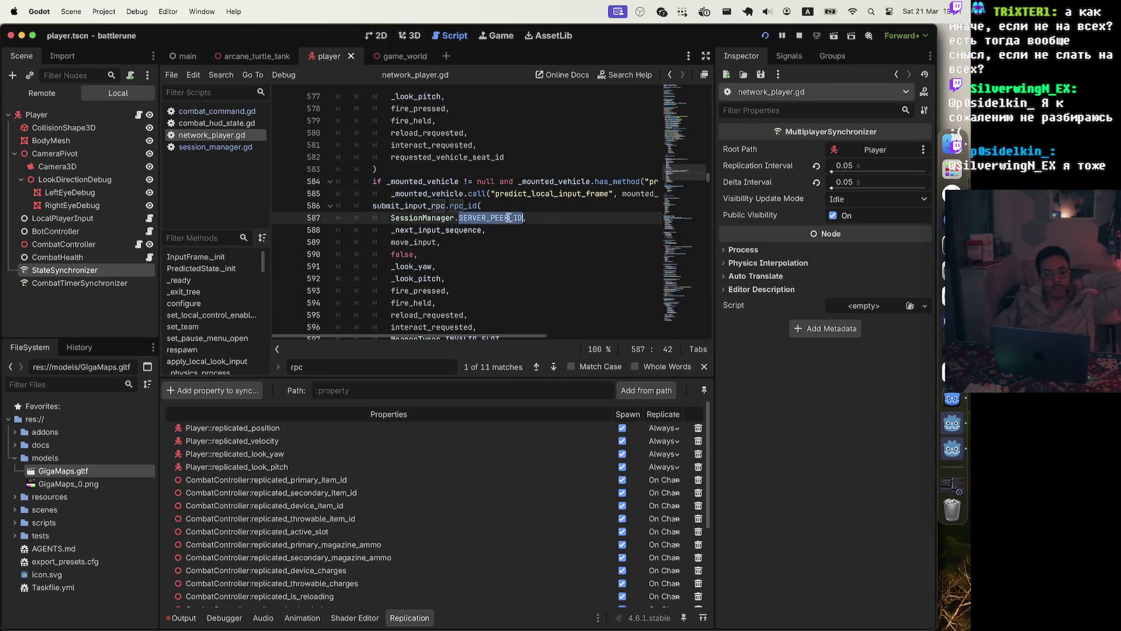
mouse_move(520, 217)
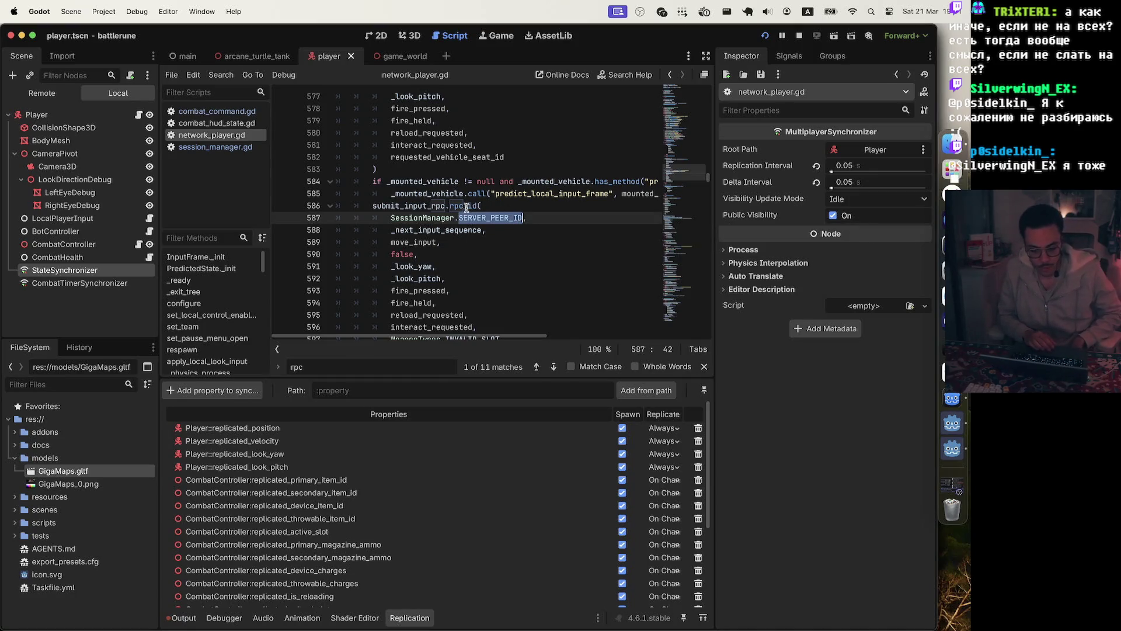
left_click(445, 205)
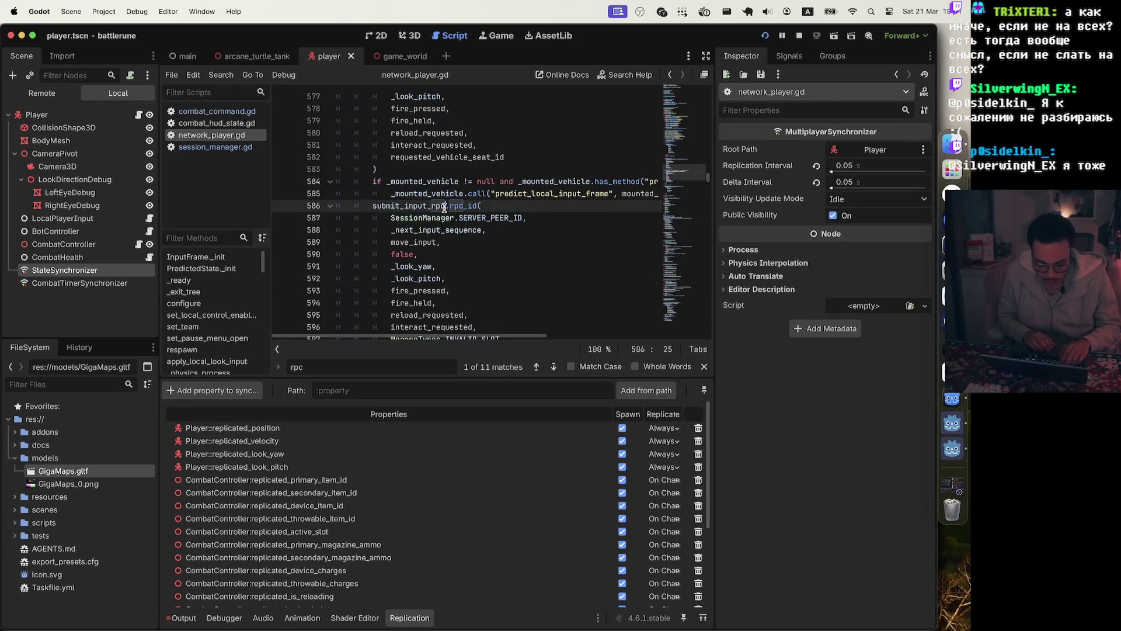
Browse the autocomplete suggestions for submit_input_rpc on line 586.
type(".")
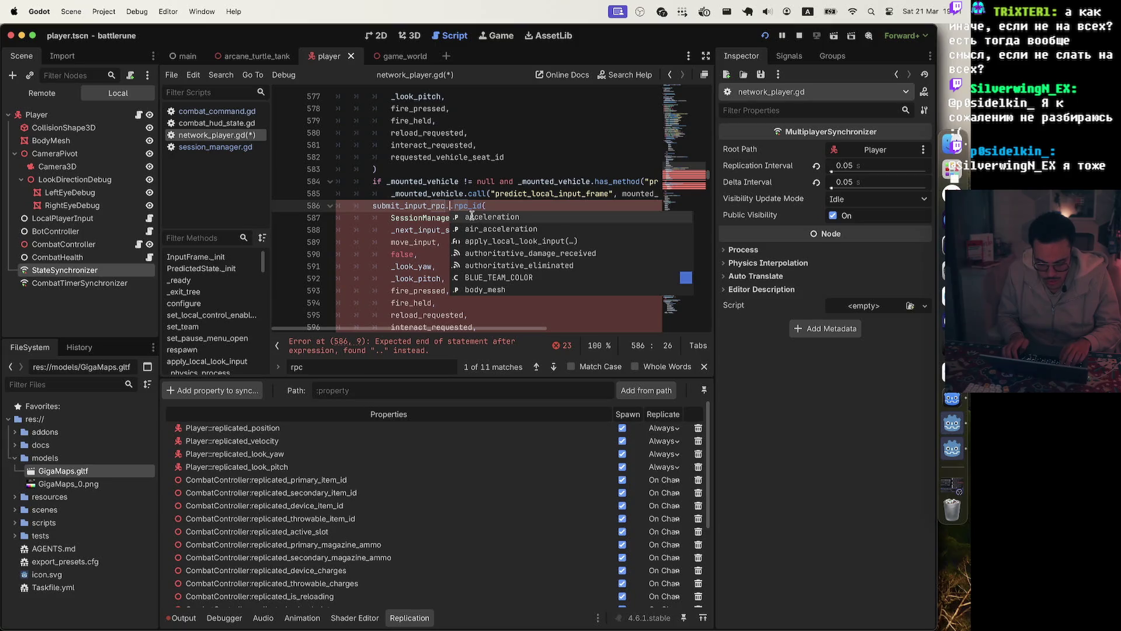
key("Up")
key("Down")
key("Up")
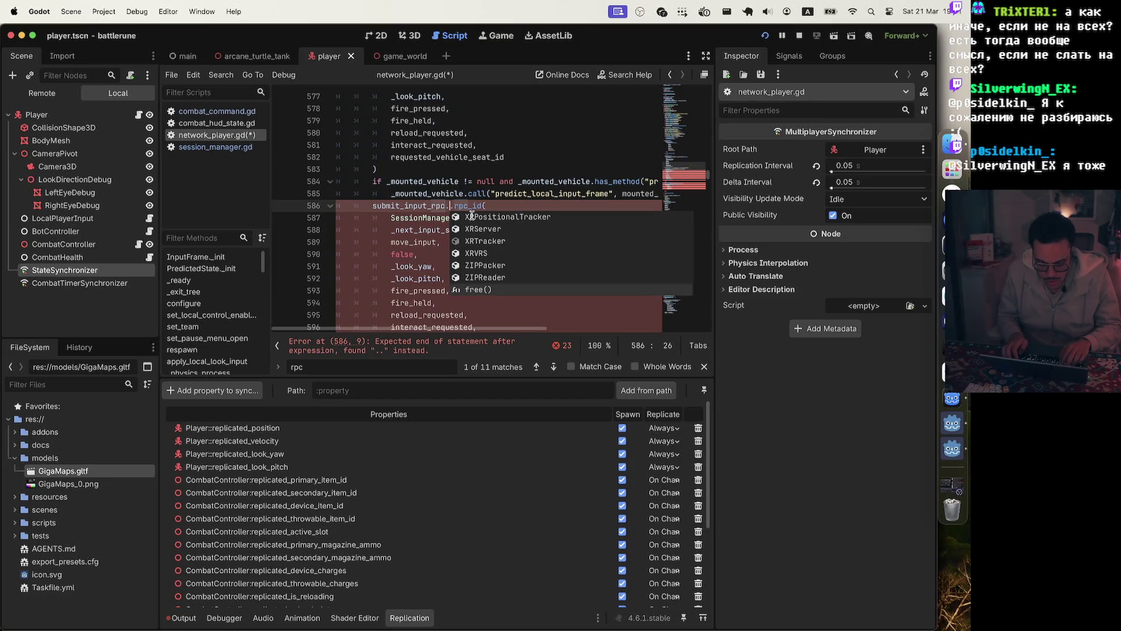
key("Up")
key("Up")
key("Up")
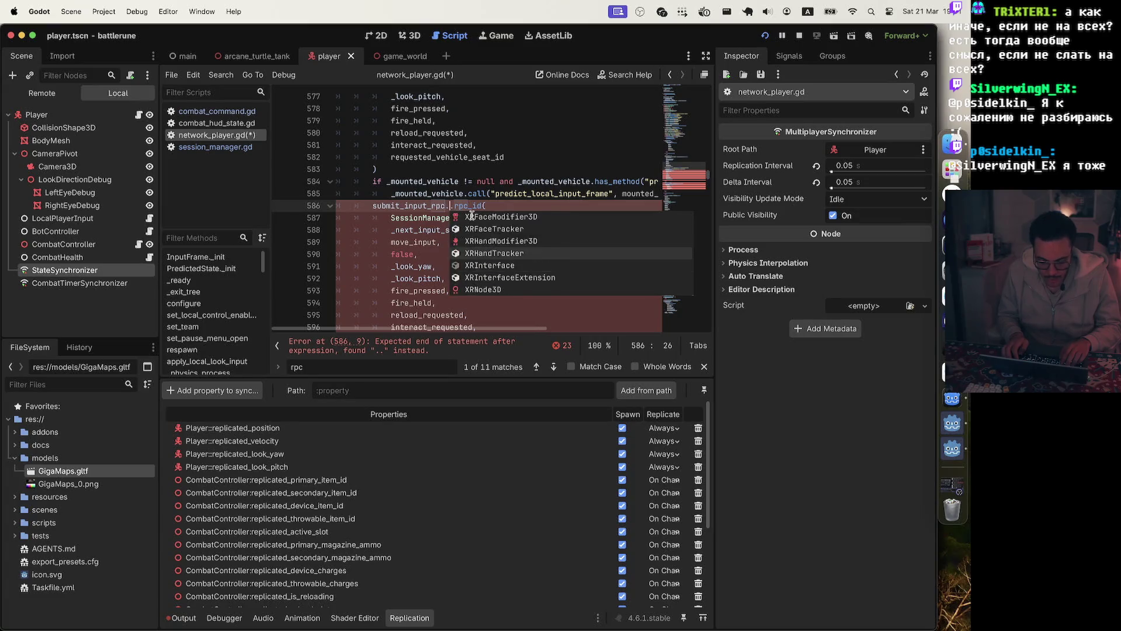
key("Up")
key("Up")
key("Up")
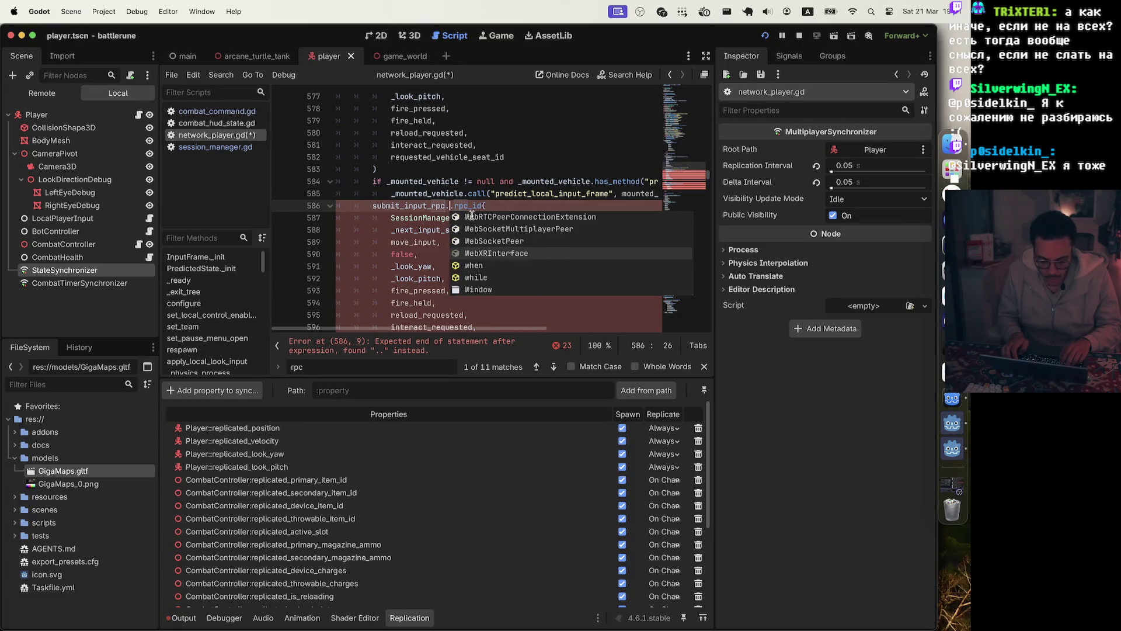
key("Up")
key("Up")
key("Up")
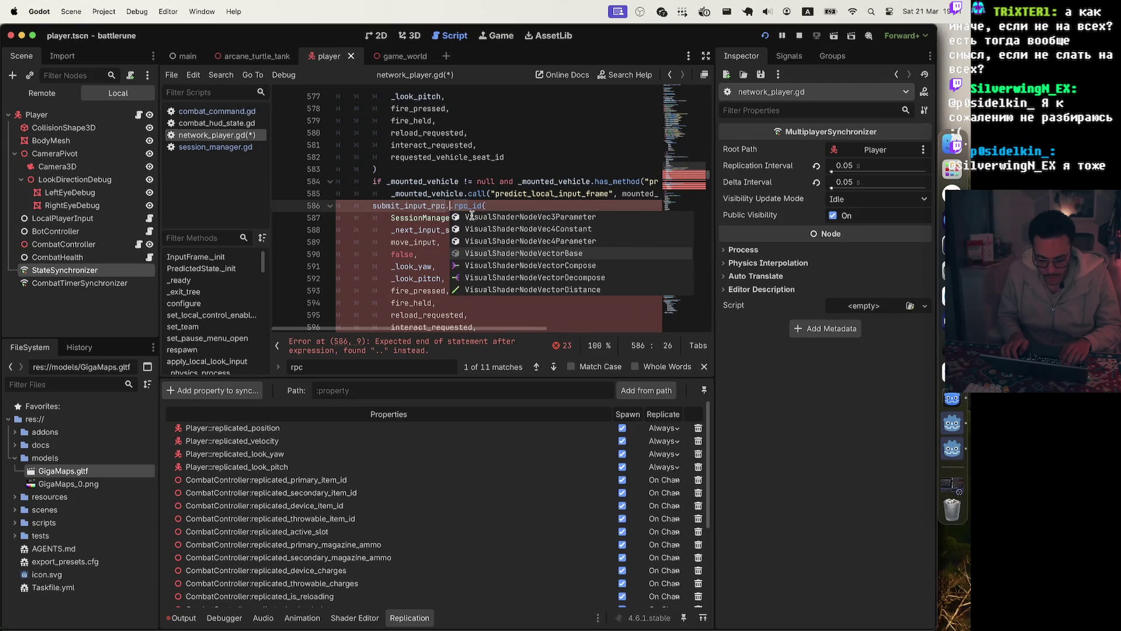
Remove the stray dot, save network_player.gd unchanged, and read the Callable.rpc_id documentation.
key("BackSpace")
left_click(500, 205)
key("super+s")
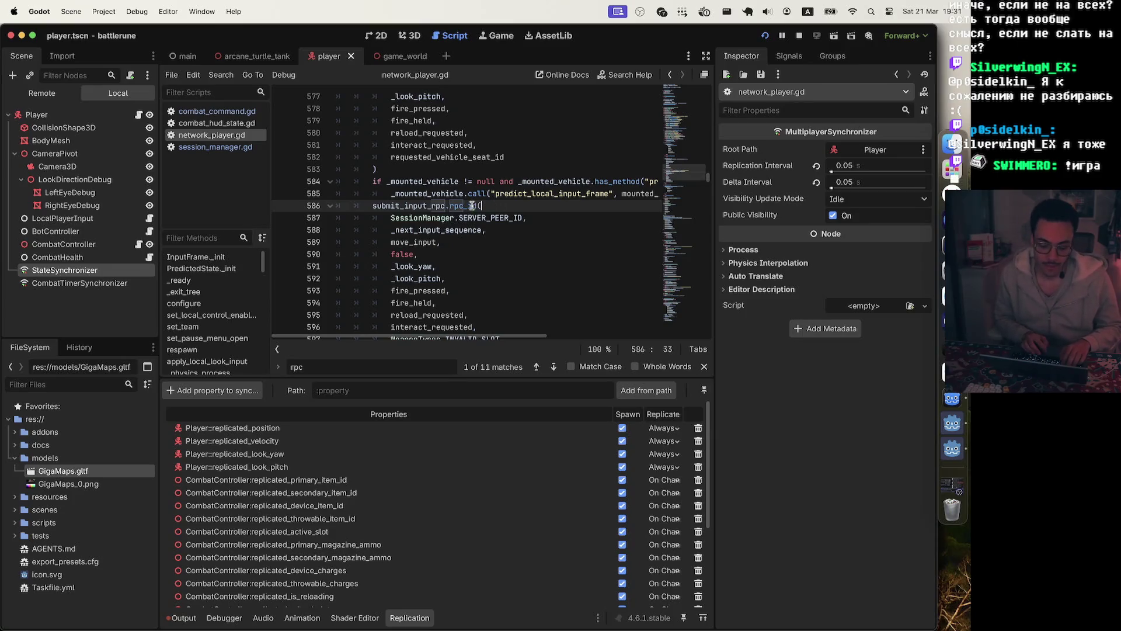
mouse_move(472, 206)
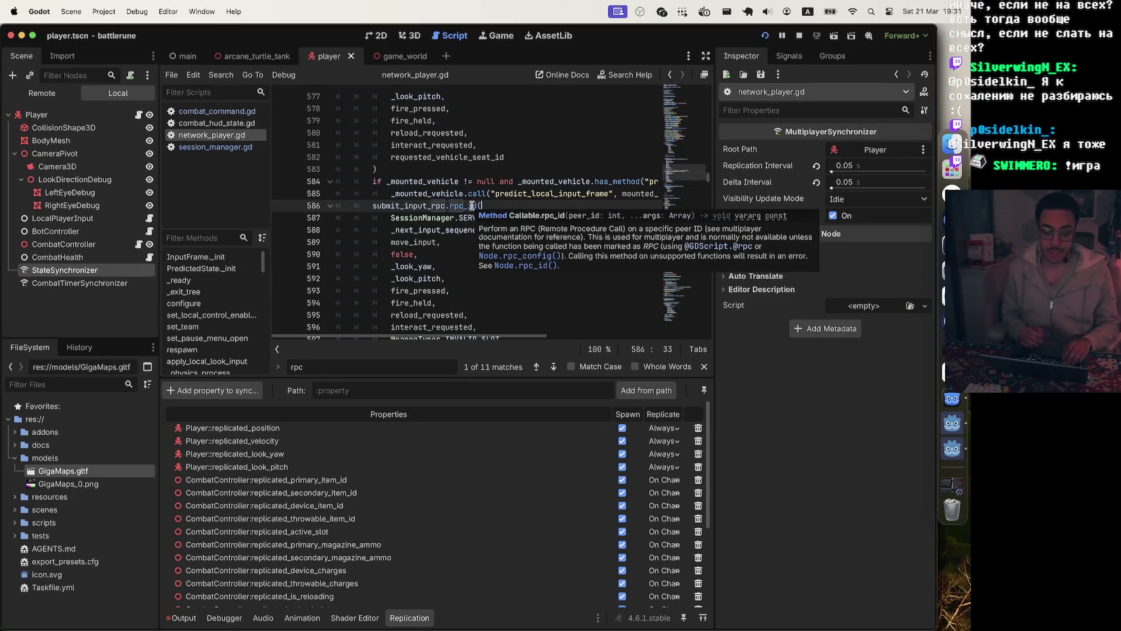
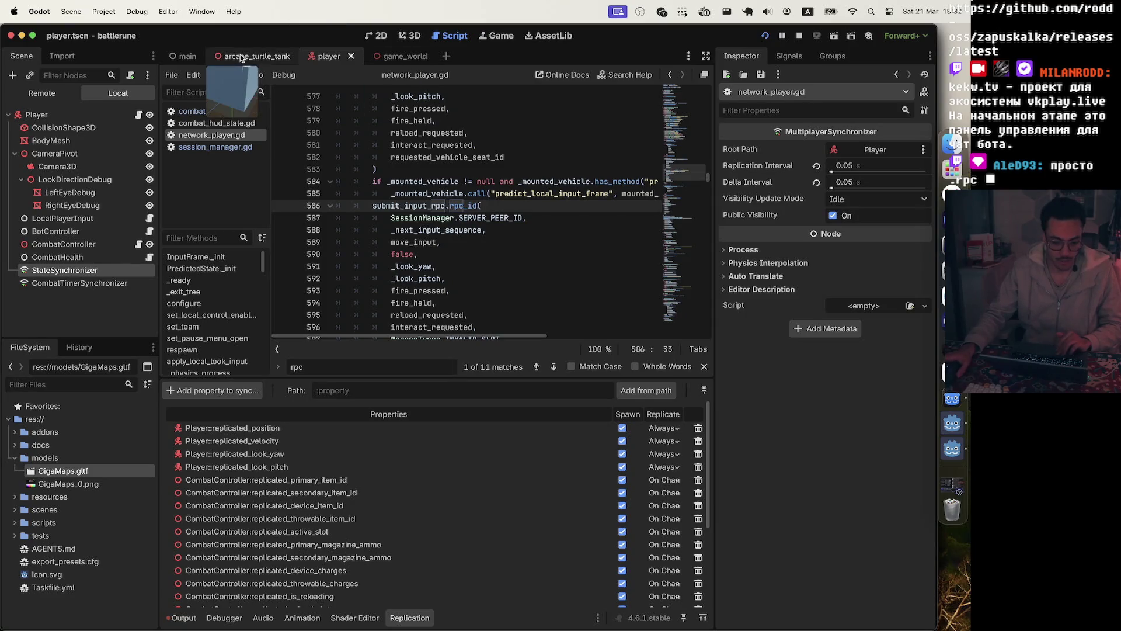
Show the game_world scene's GigaMaps battle map in the 3D view with nothing selected, zoomed in.
left_click(407, 60)
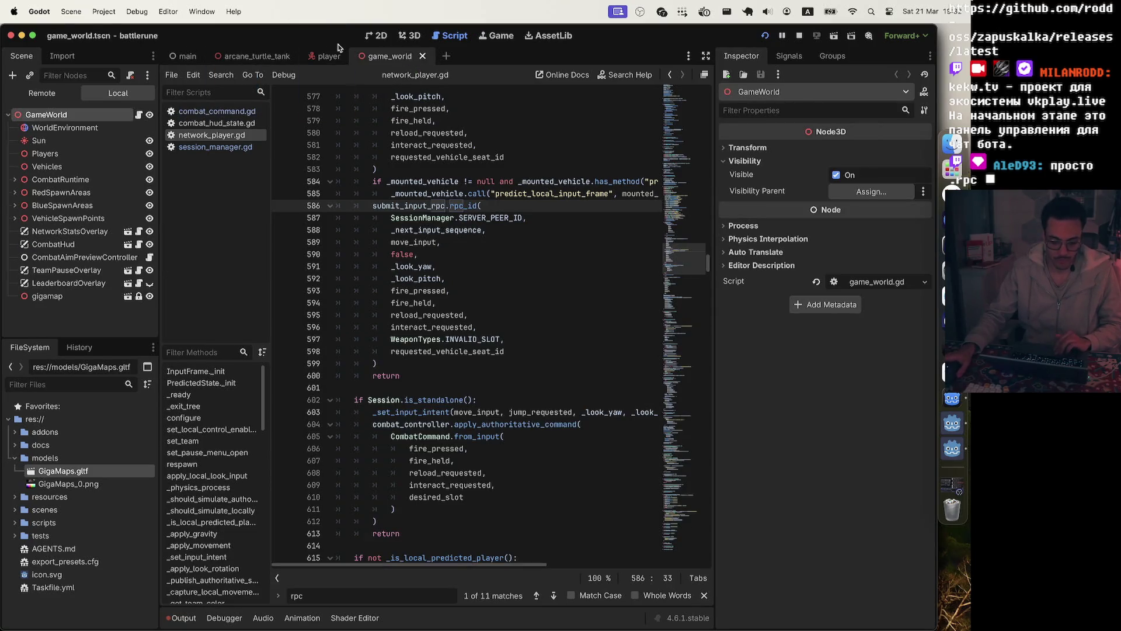
left_click(410, 38)
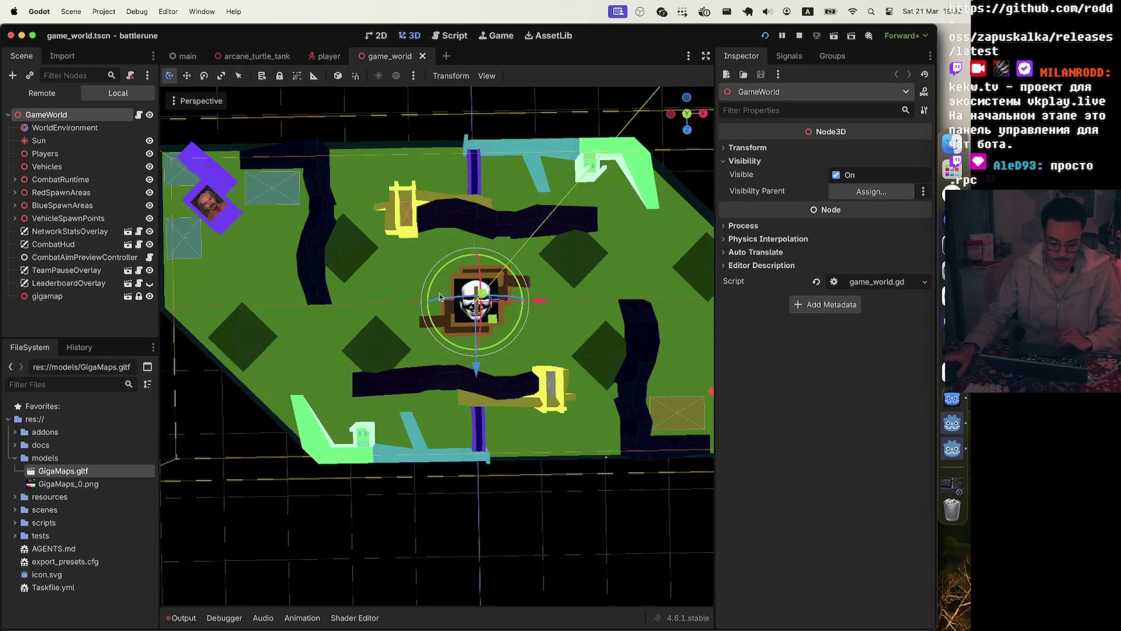
left_click(365, 99)
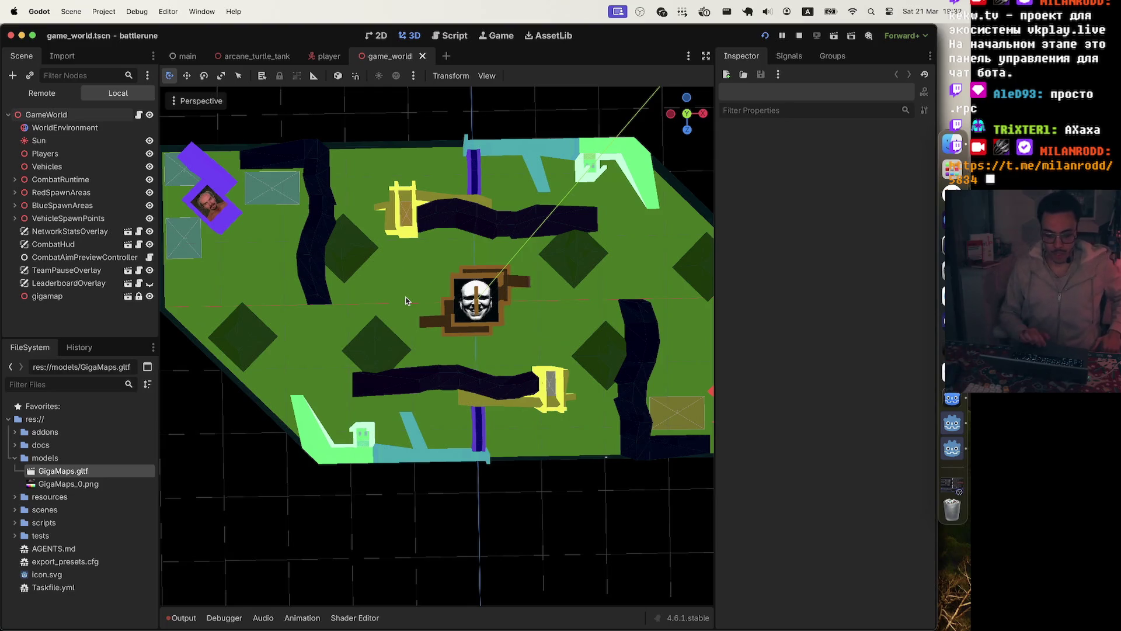
scroll(407, 301, "up", 5)
scroll(407, 301, "down", 5)
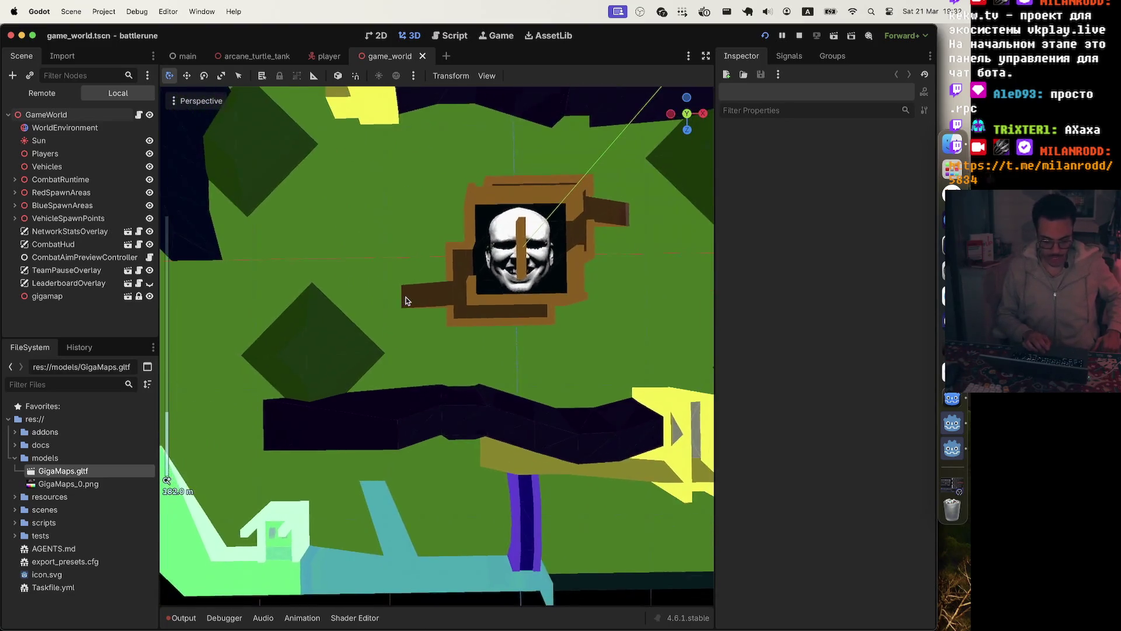
scroll(407, 301, "up", 1)
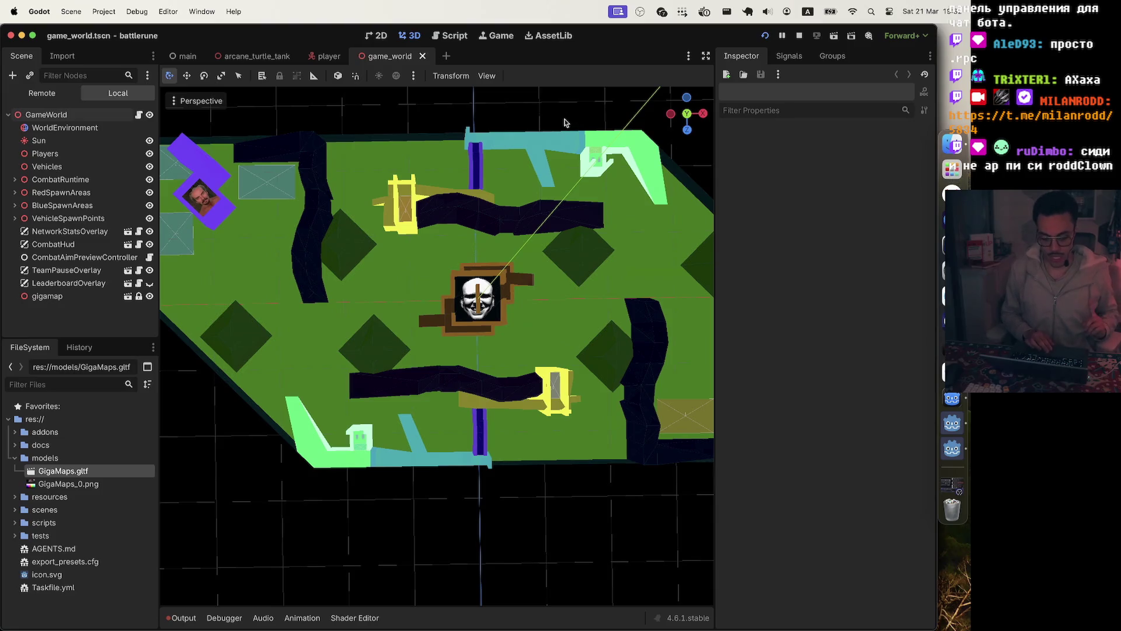
Launch the game and open the Debugger's Network Profiler to inspect RPC traffic.
left_click(765, 37)
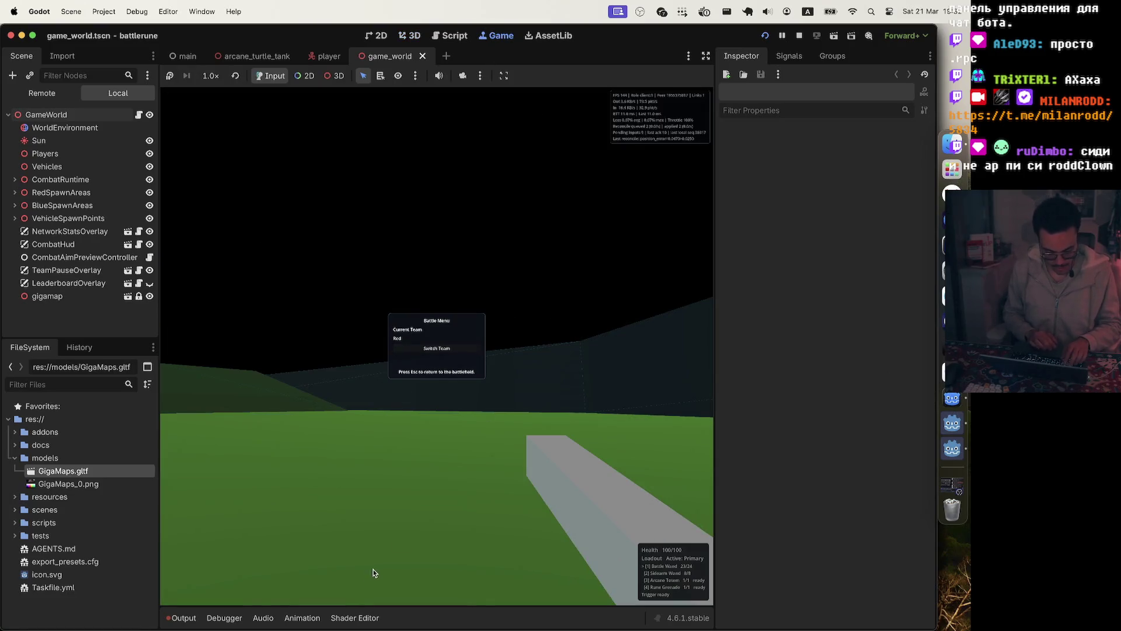
left_click(224, 617)
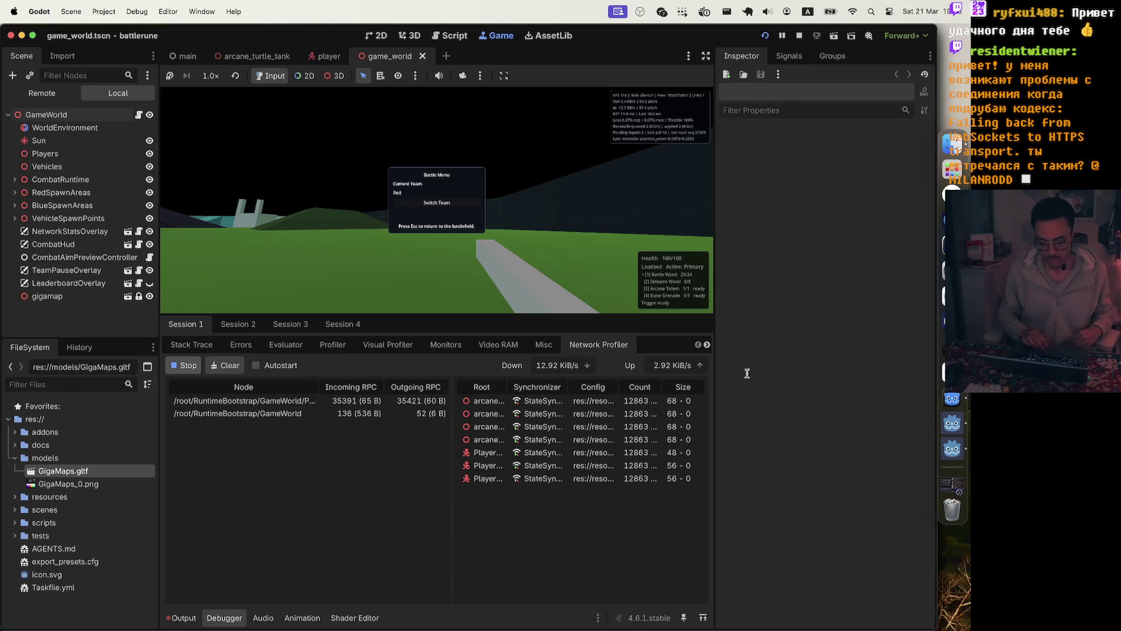
Bring the Codex assistant to the front from the dock.
left_click(949, 371)
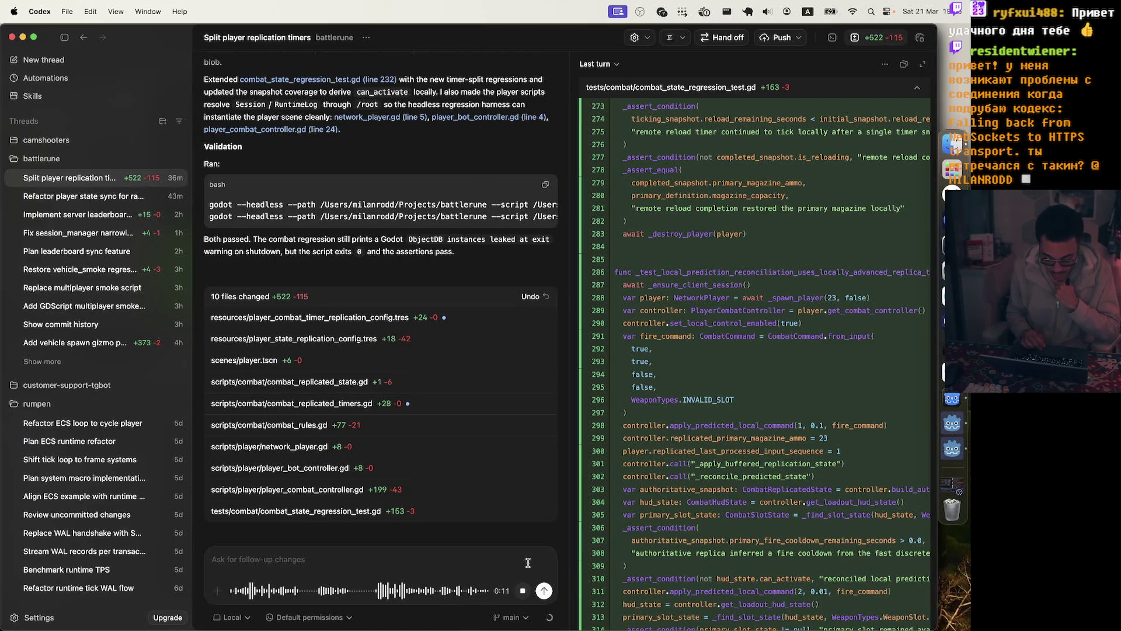
Stop dictating and send the question about the leaked ObjectDB instances to the agent.
left_click(544, 590)
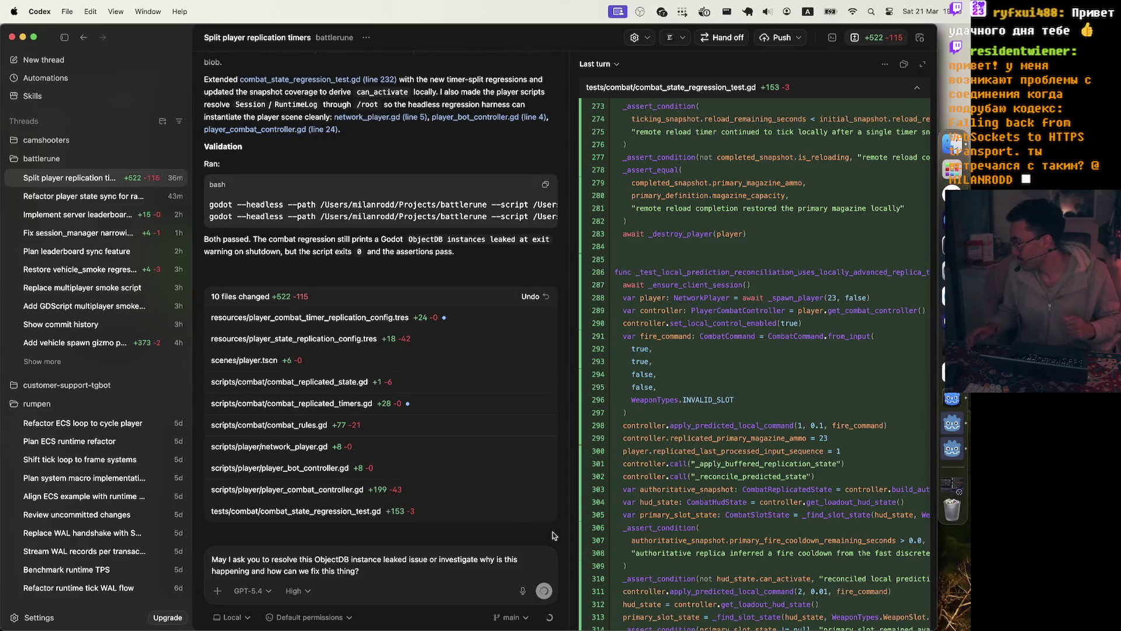
key("Return")
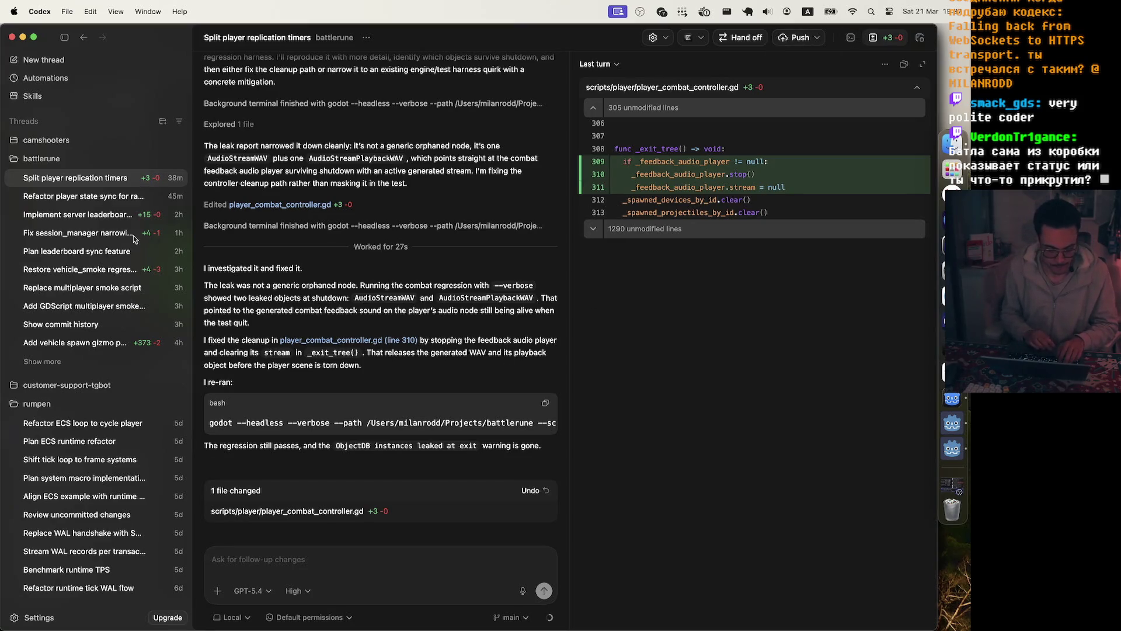
Check the Codex threads, then stage the player_combat_controller.gd change in Zed's Git panel.
left_click(95, 198)
left_click(103, 178)
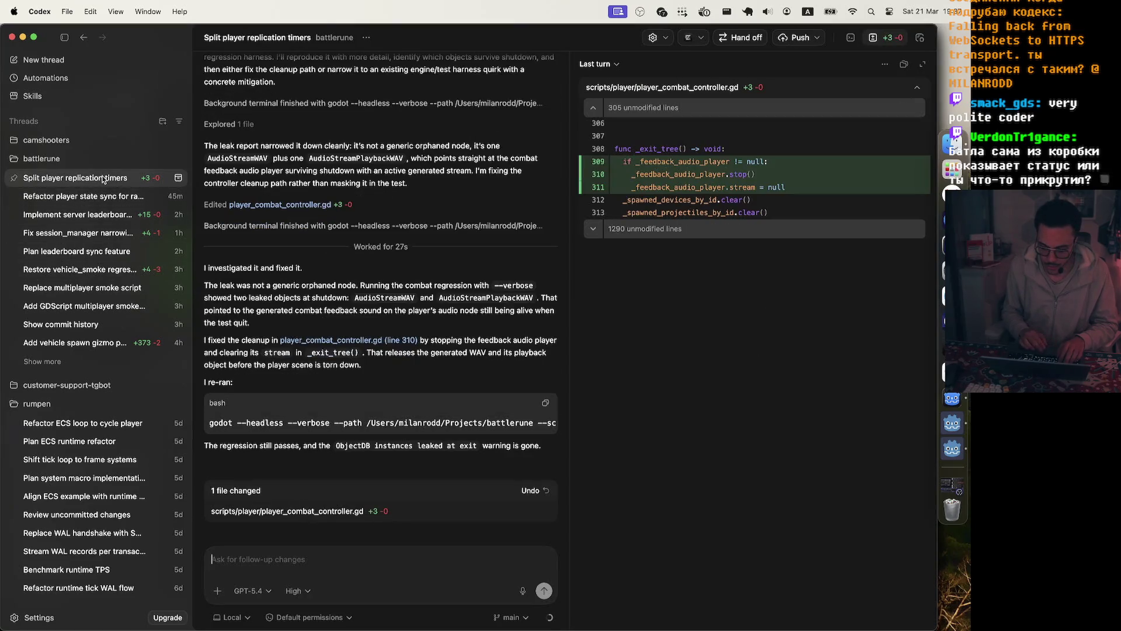
left_click(952, 345)
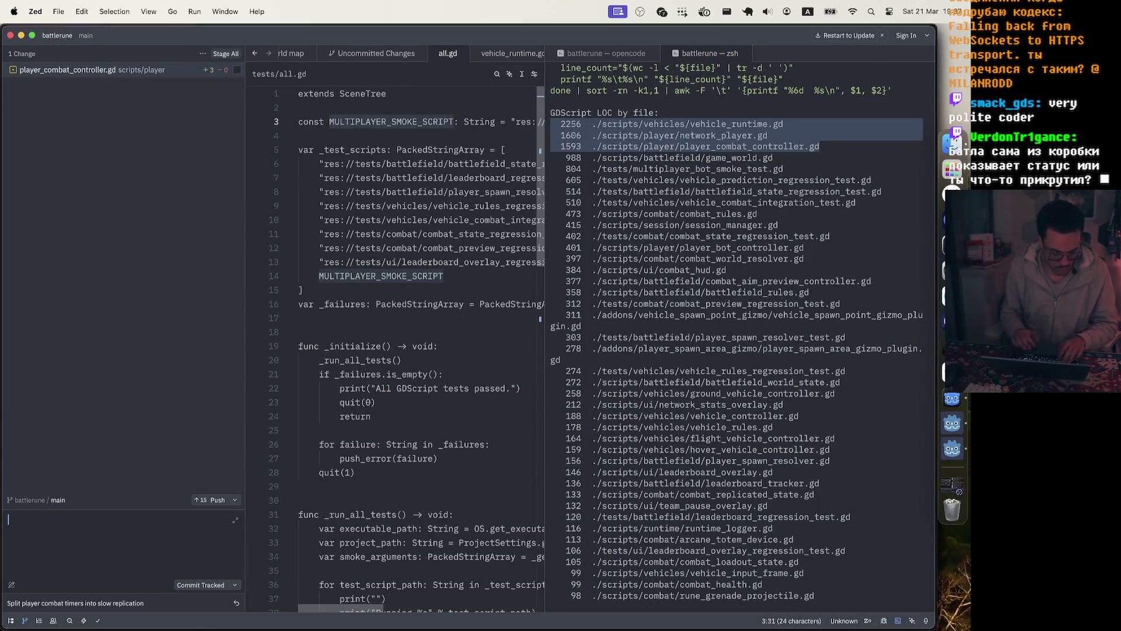
left_click(171, 425)
left_click(386, 374)
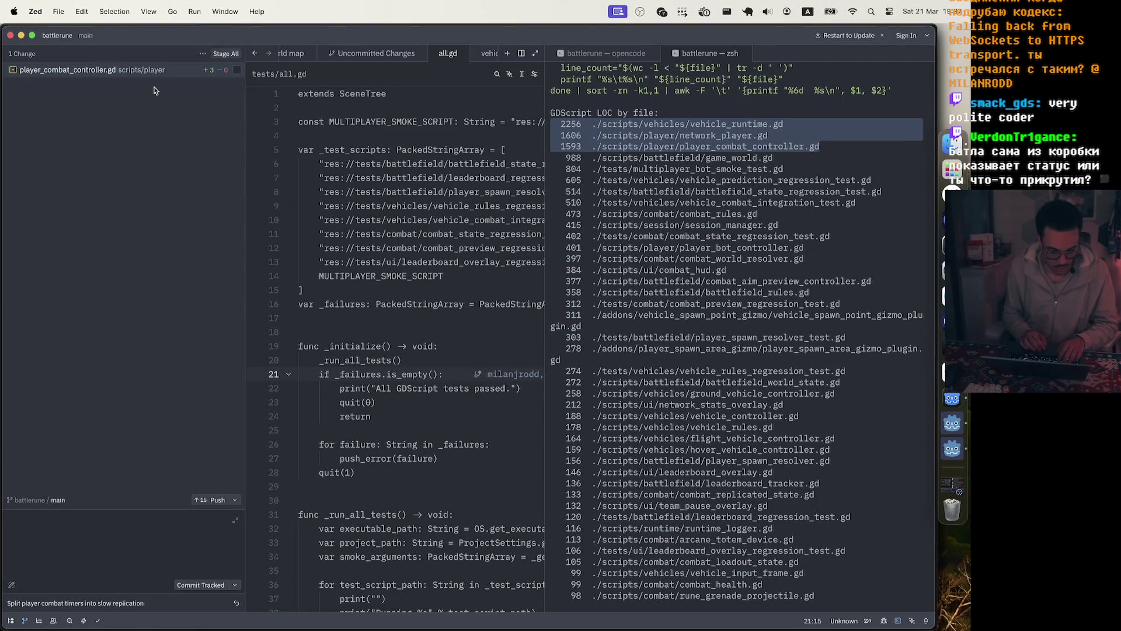
left_click(237, 70)
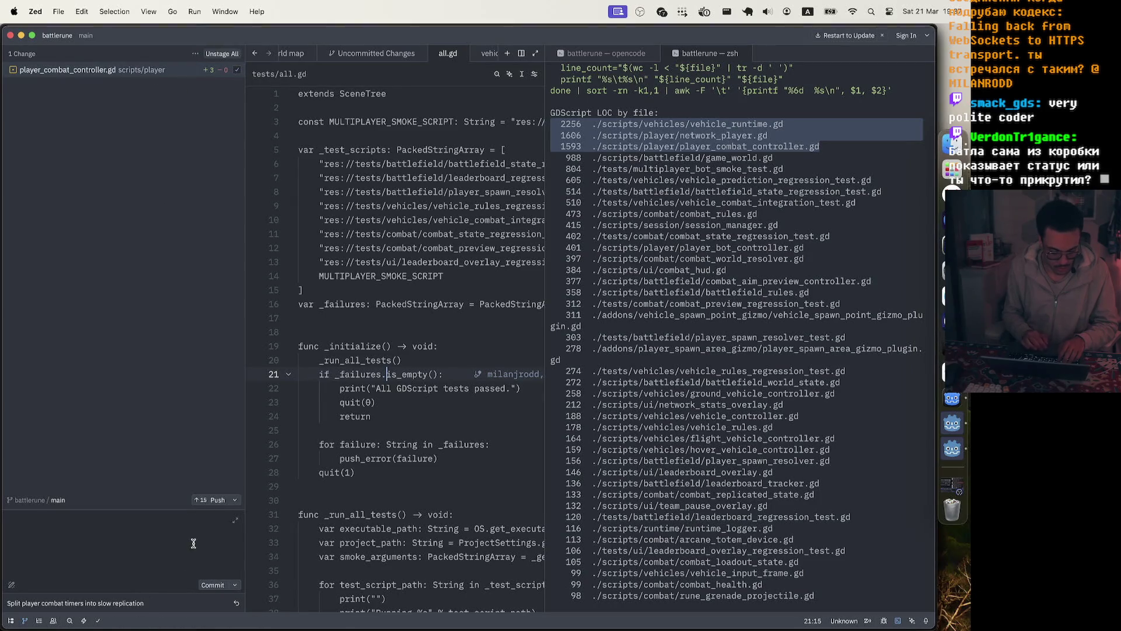
Use Mission Control to cycle through windows and return to the battlerune Zed window.
key("ctrl+Up")
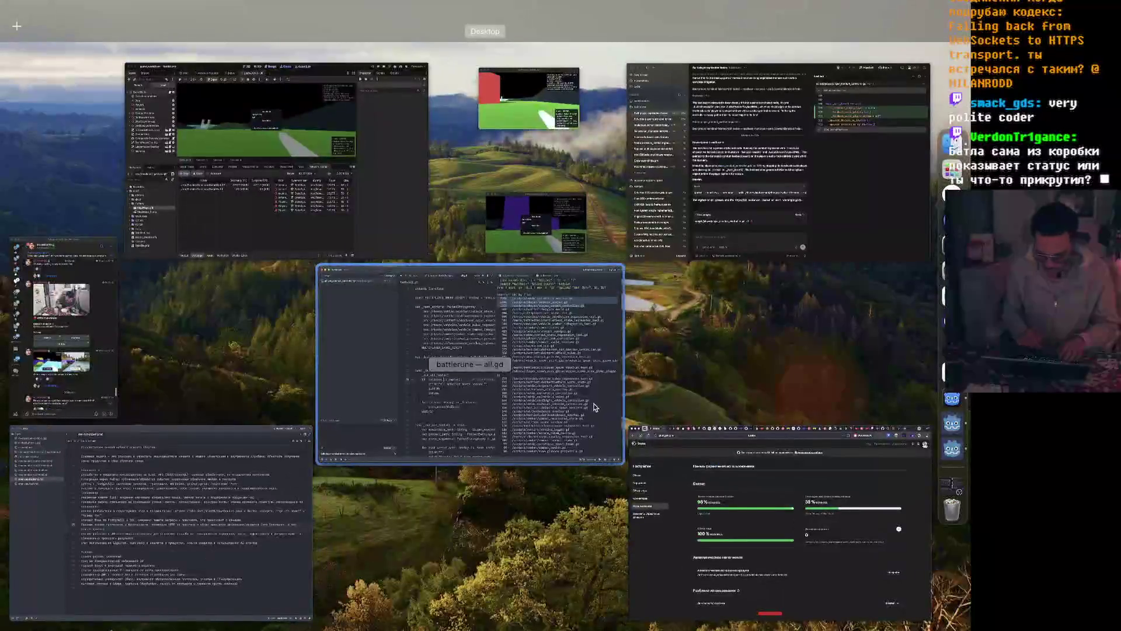
left_click(777, 522)
key("ctrl+Up")
left_click(232, 435)
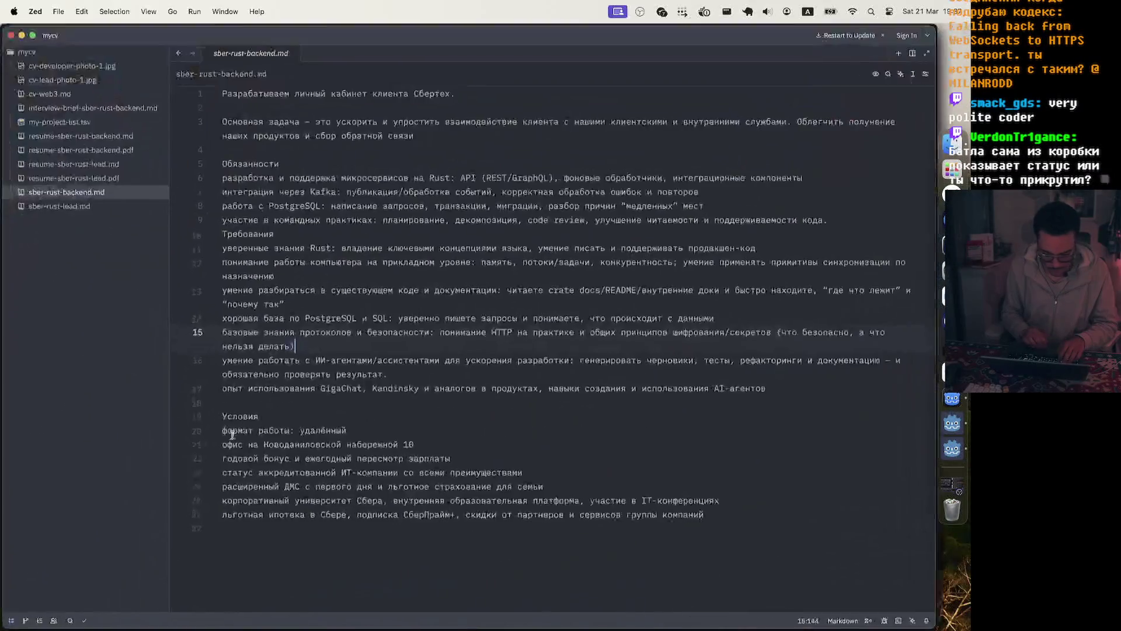
key("ctrl+Up")
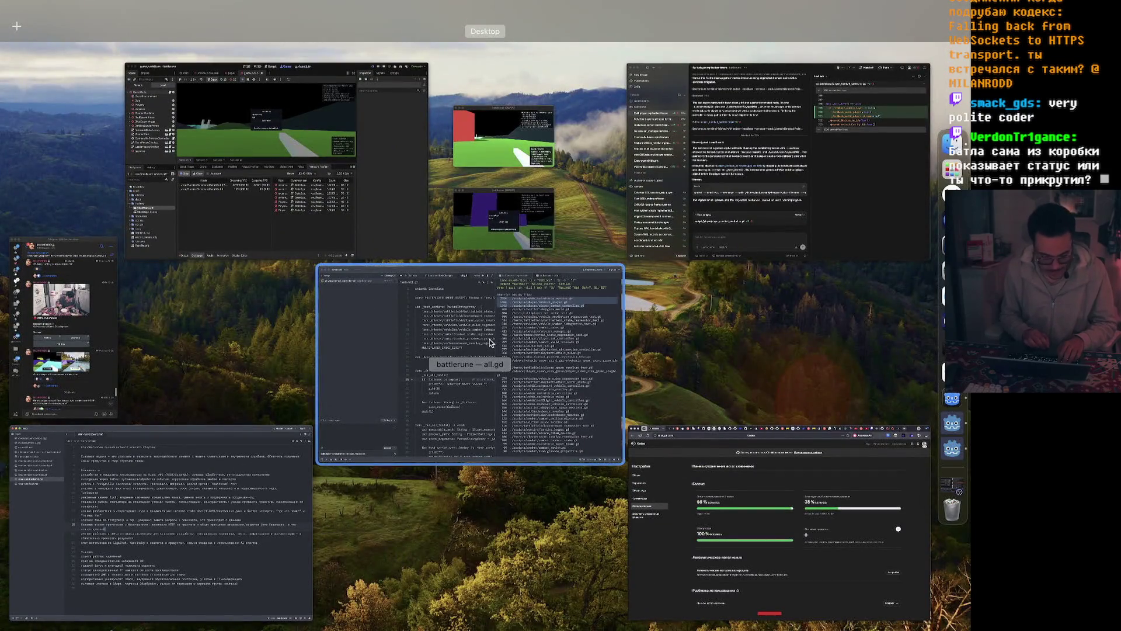
left_click(160, 523)
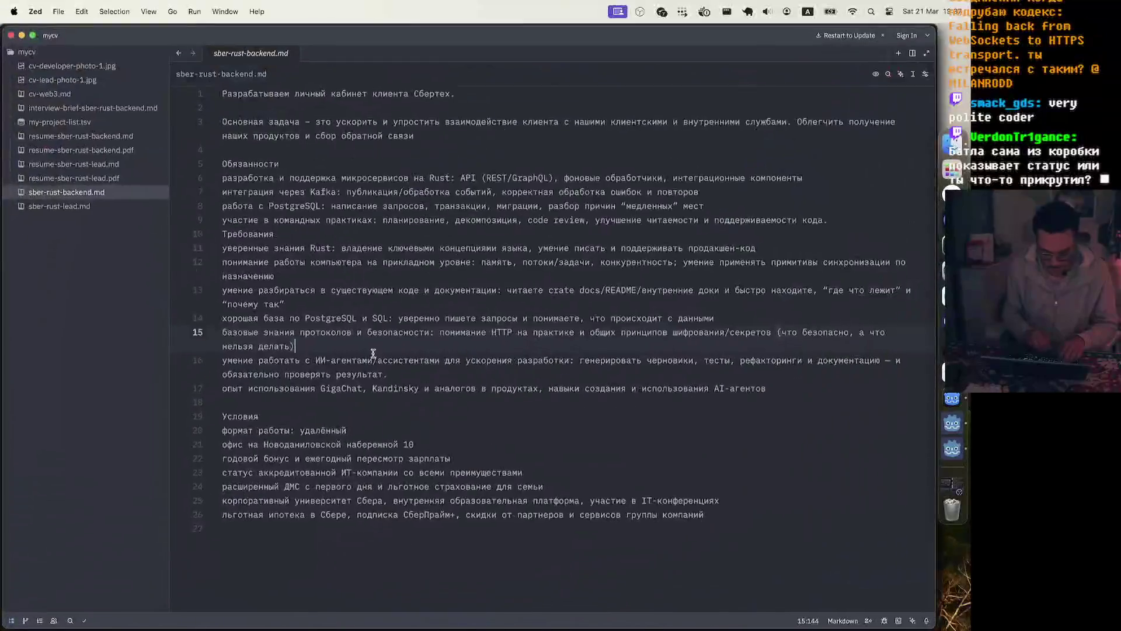
key("ctrl+Up")
left_click(374, 352)
type("ix audio player ")
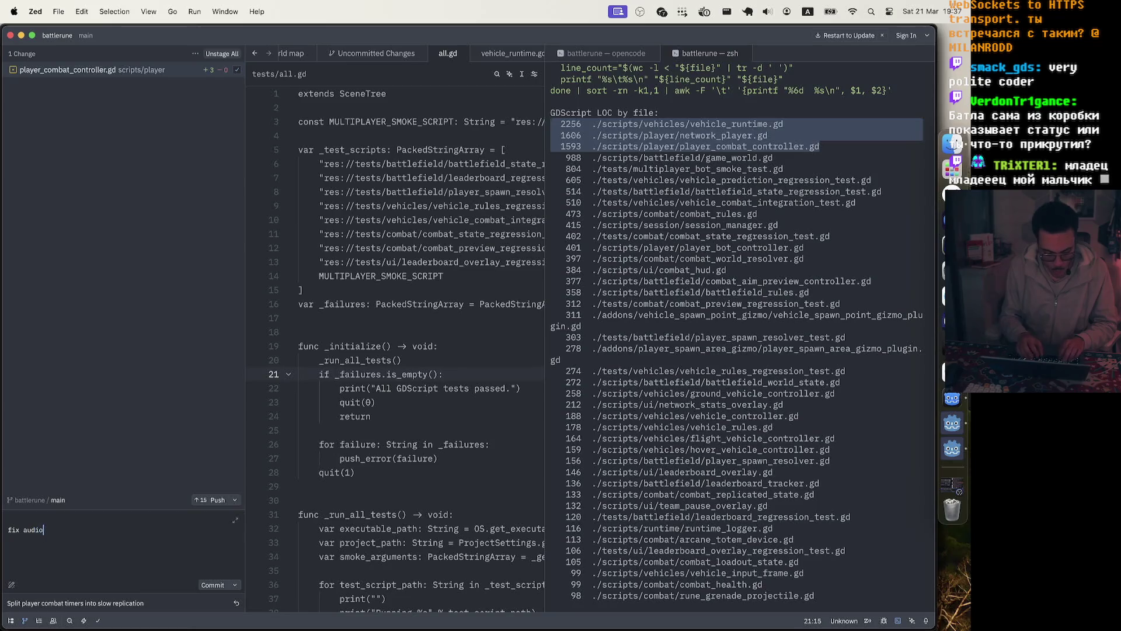
type("leak ")
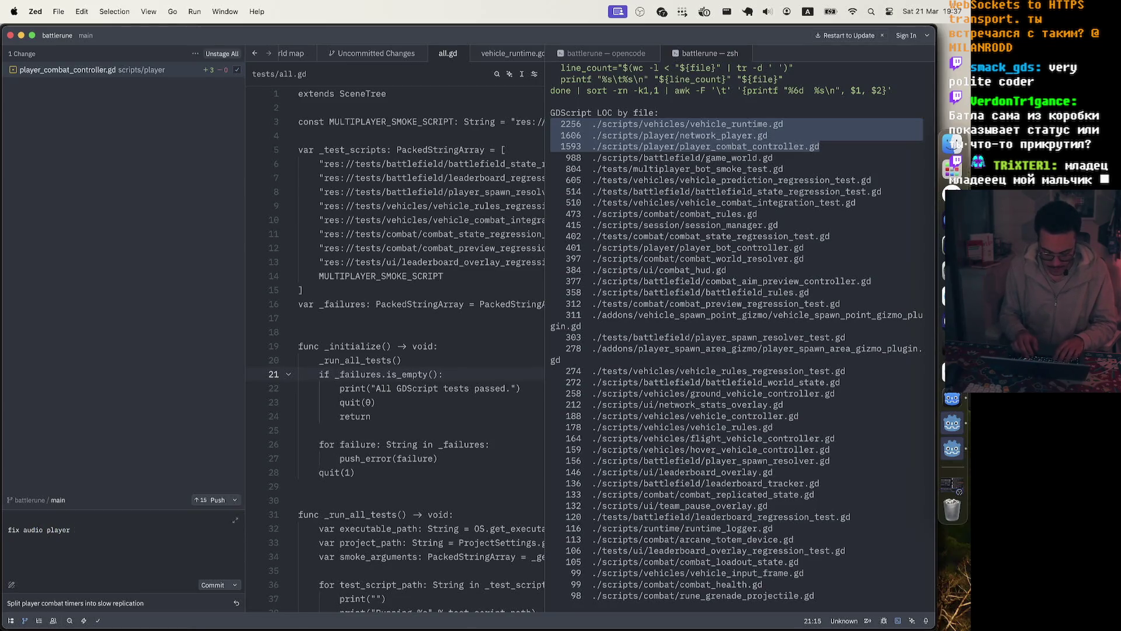
type("in test")
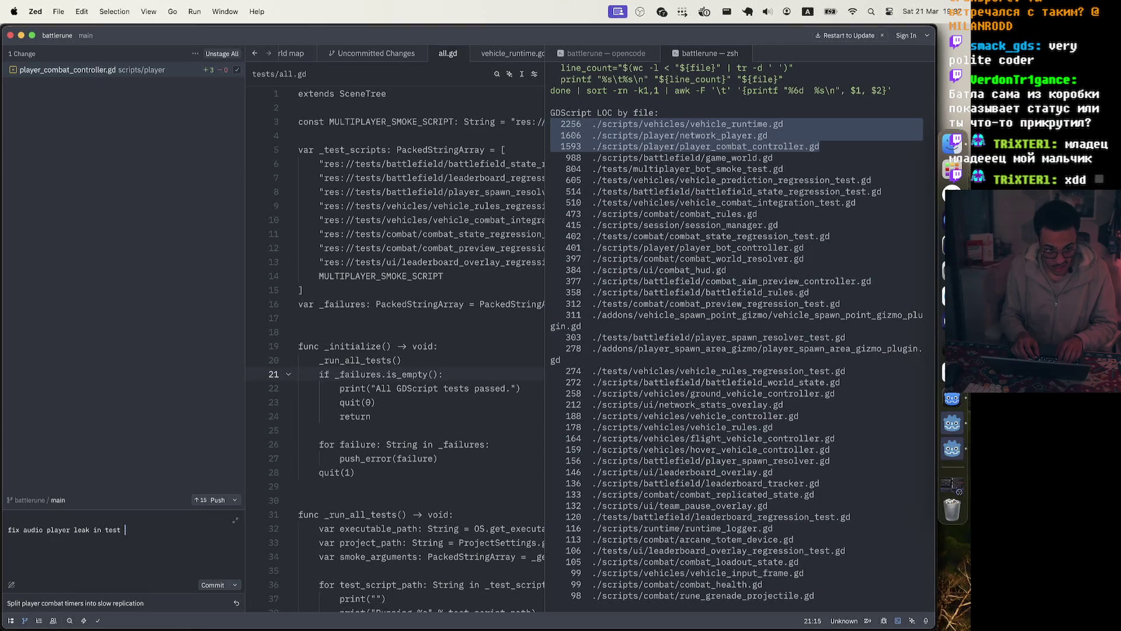
scroll(8, 529, "down", 1)
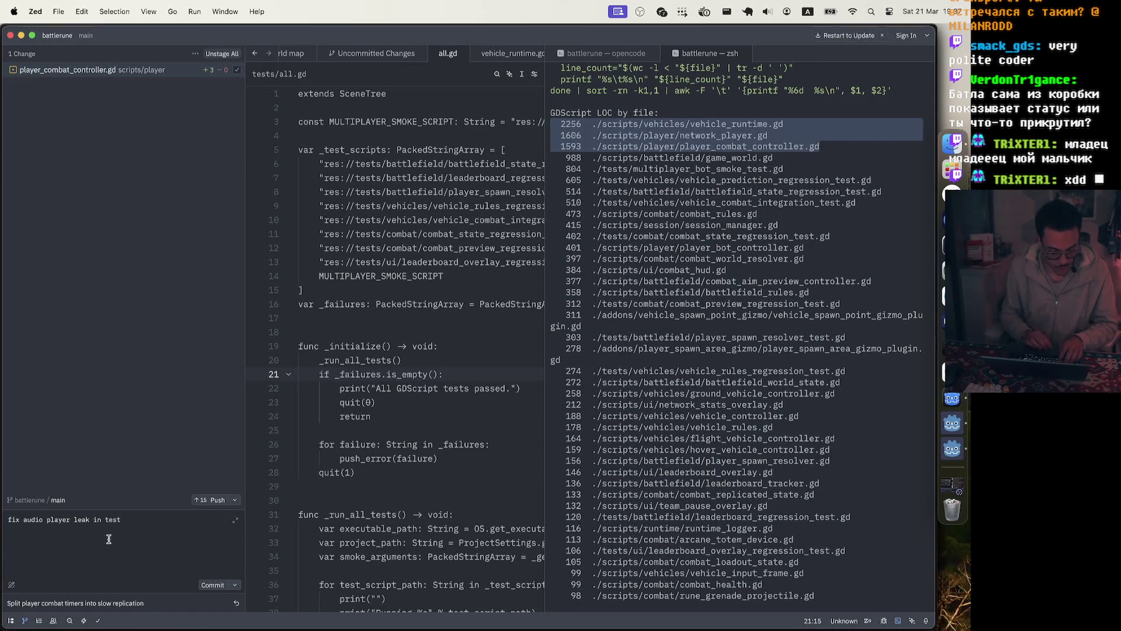
key("BackSpace")
key("BackSpace")
key("BackSpace")
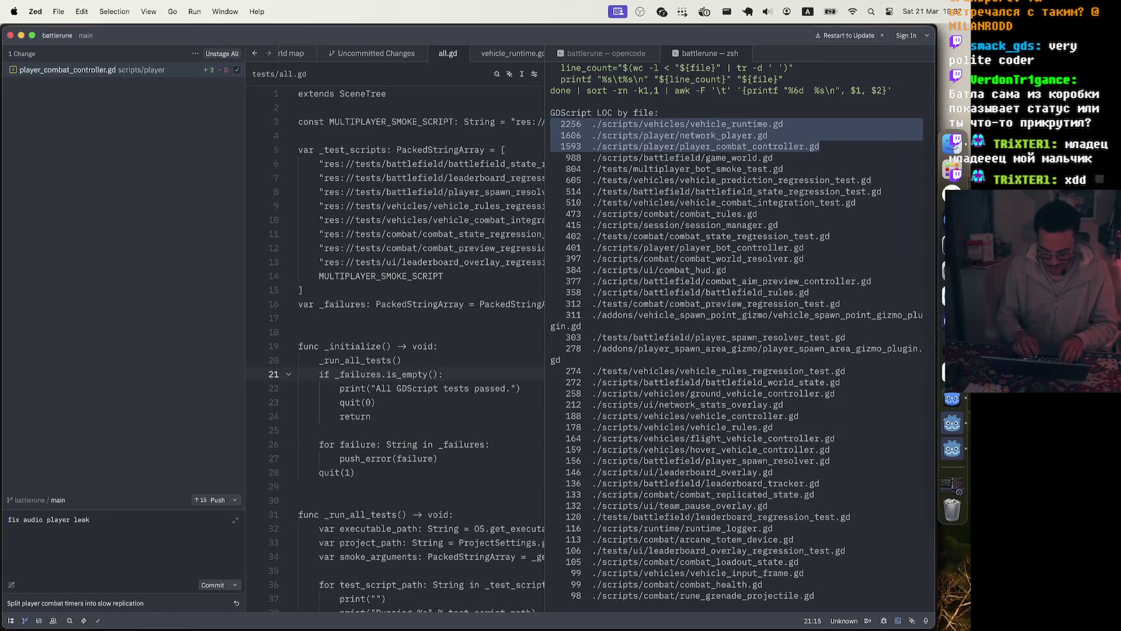
type(" on tree ex")
type("it")
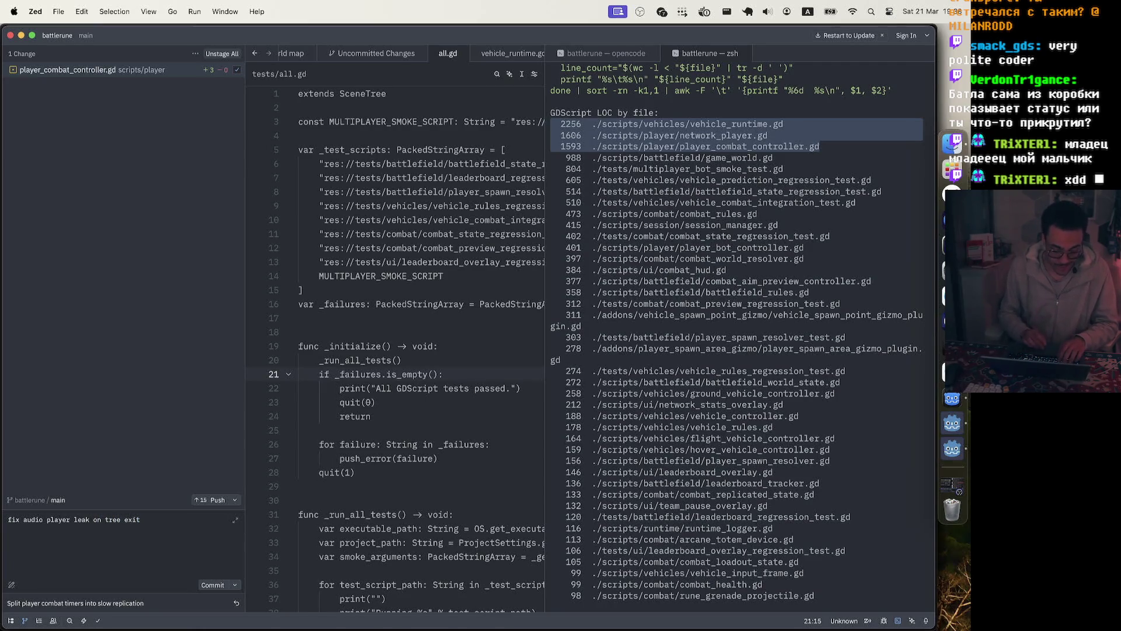
key("super+a")
left_click(190, 520)
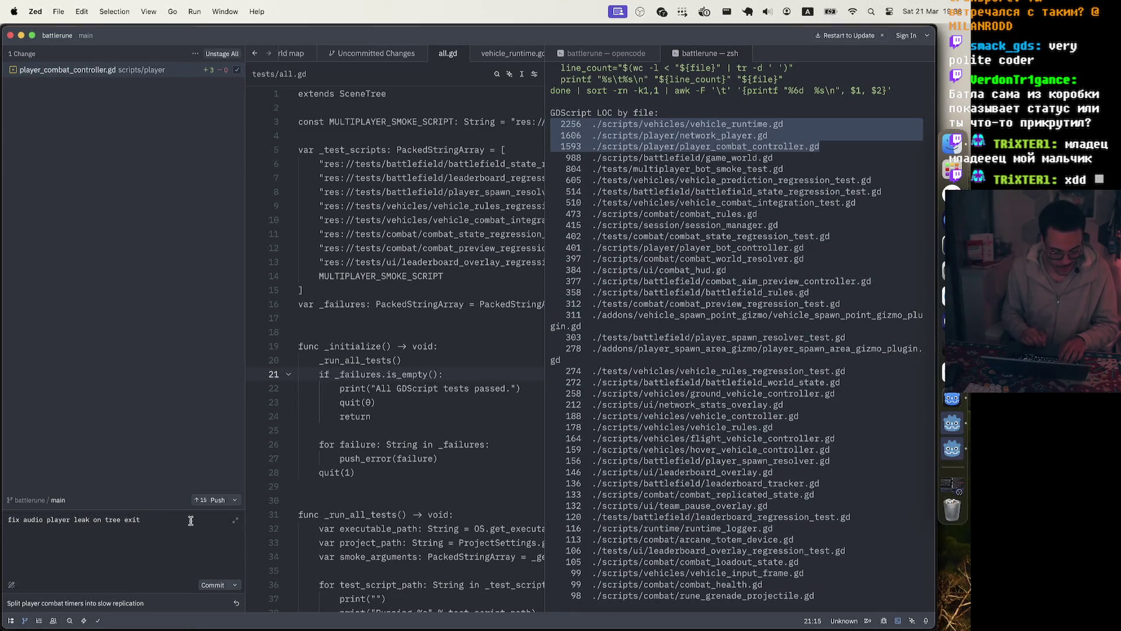
key("BackSpace")
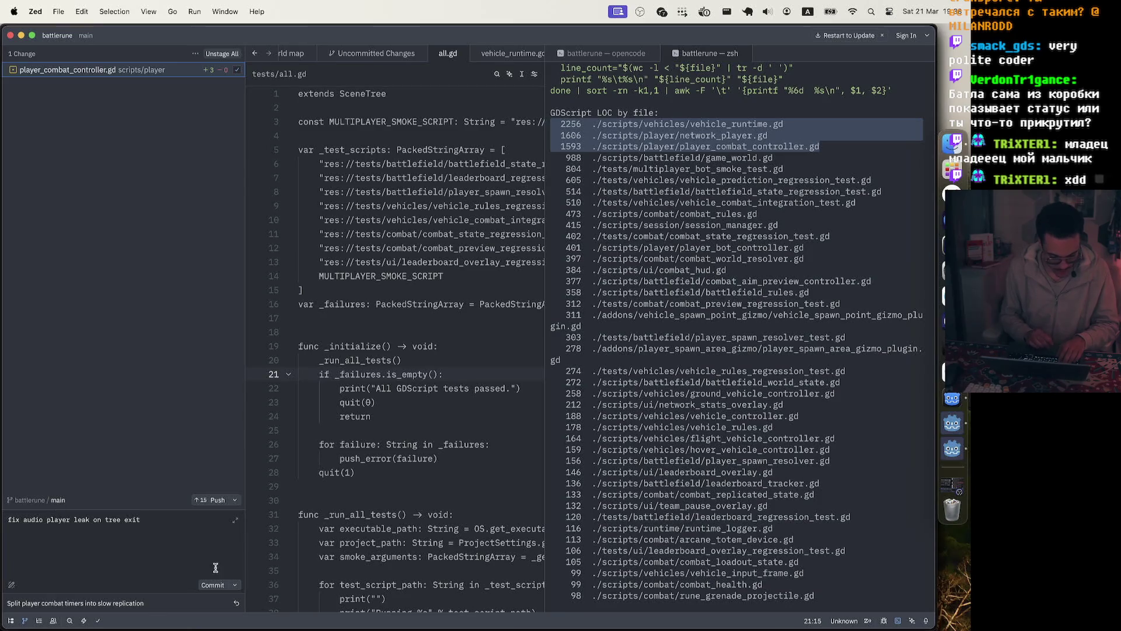
left_click(212, 585)
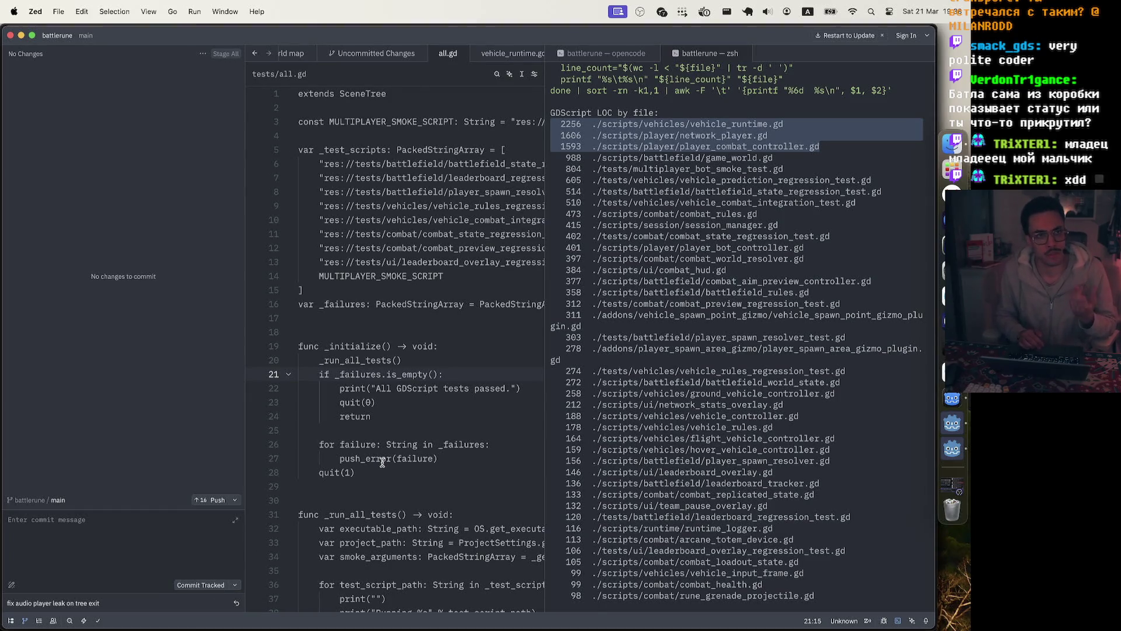
key("ctrl+Up")
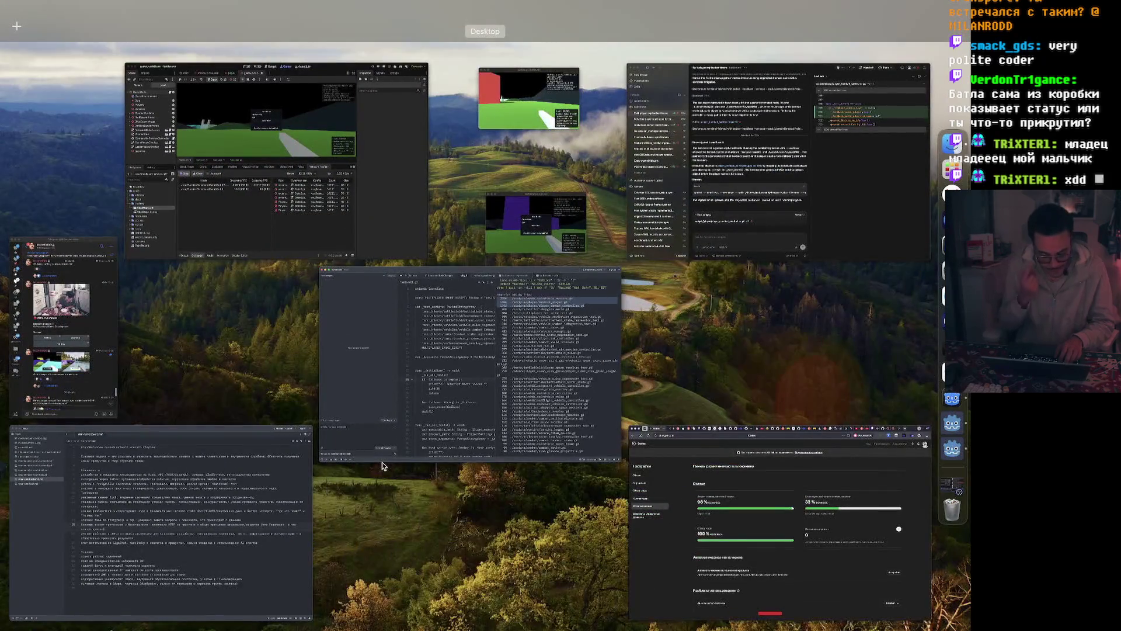
left_click(477, 357)
key("ctrl+Up")
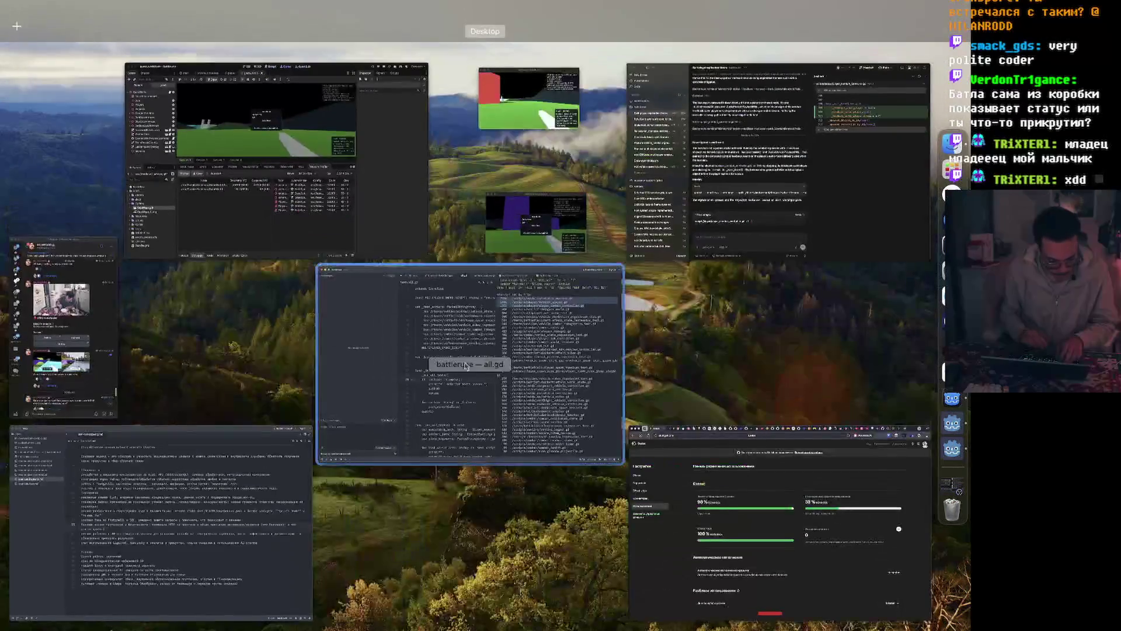
key("ctrl+Up")
key("ctrl+Up")
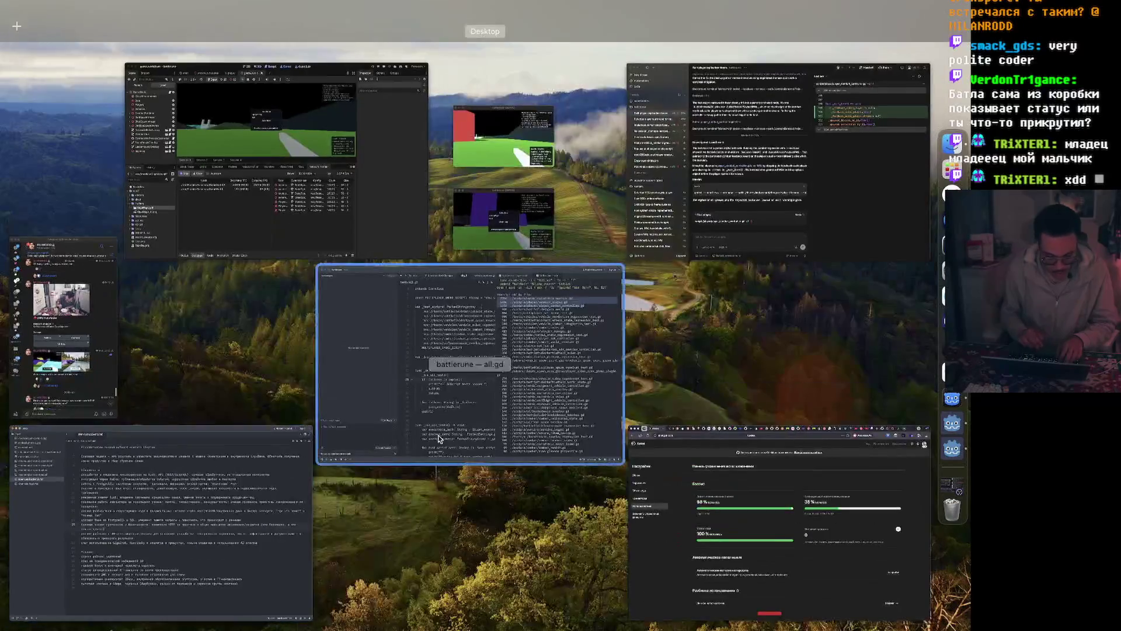
left_click(438, 438)
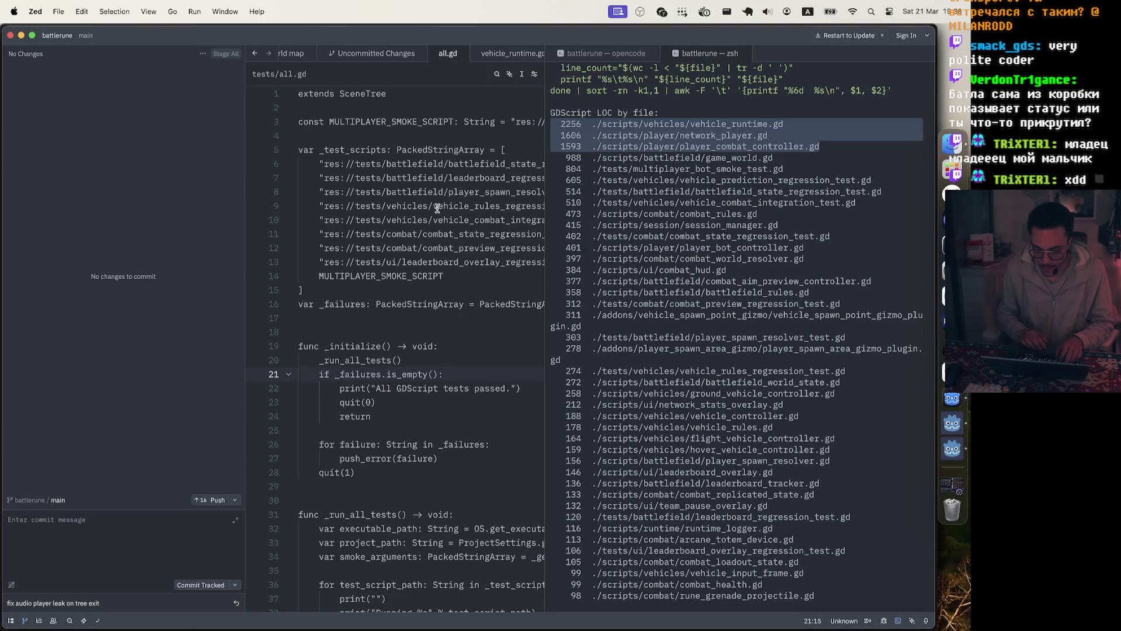
left_click(952, 398)
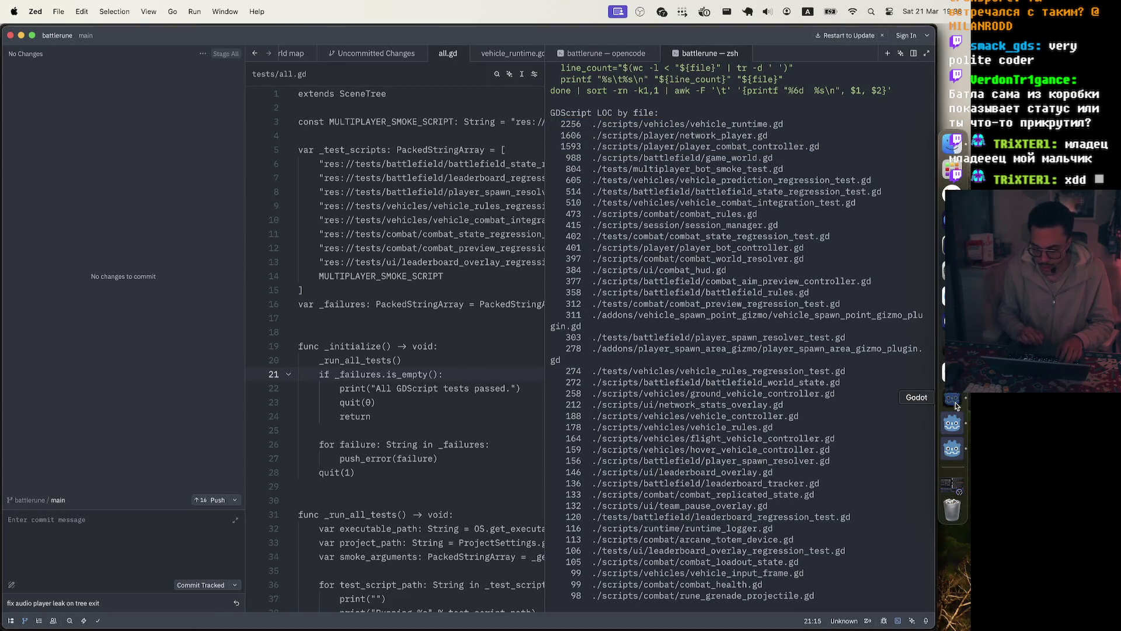
Stop the game, set the Player StateSynchronizer's replication and delta intervals to 0.02, save, then view arcane_turtle_tank.
left_click(799, 35)
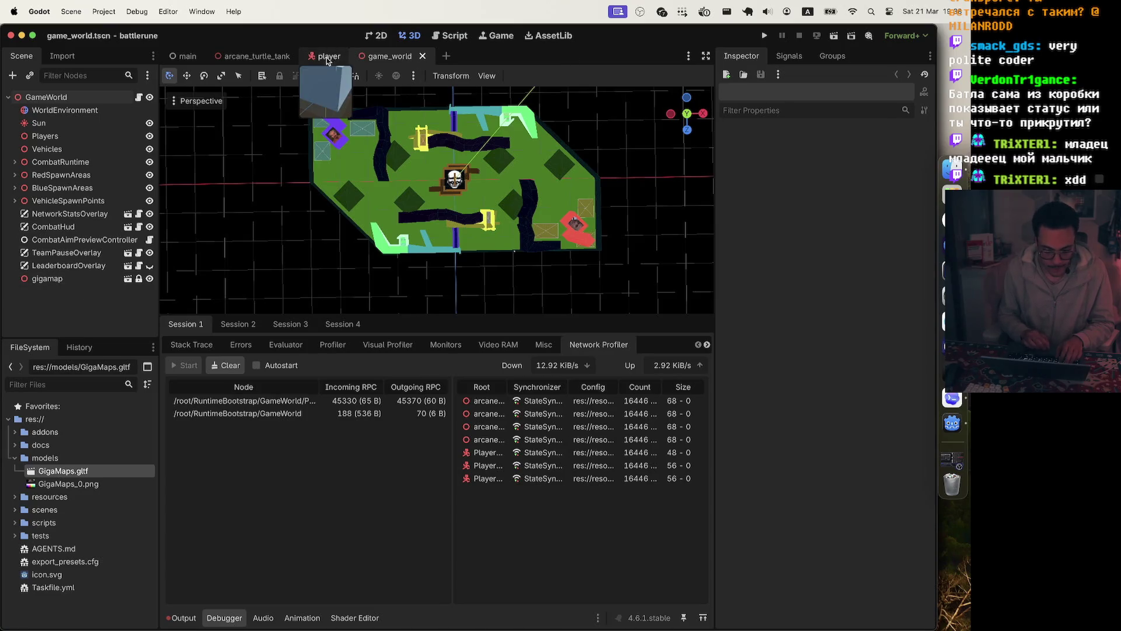
left_click(324, 56)
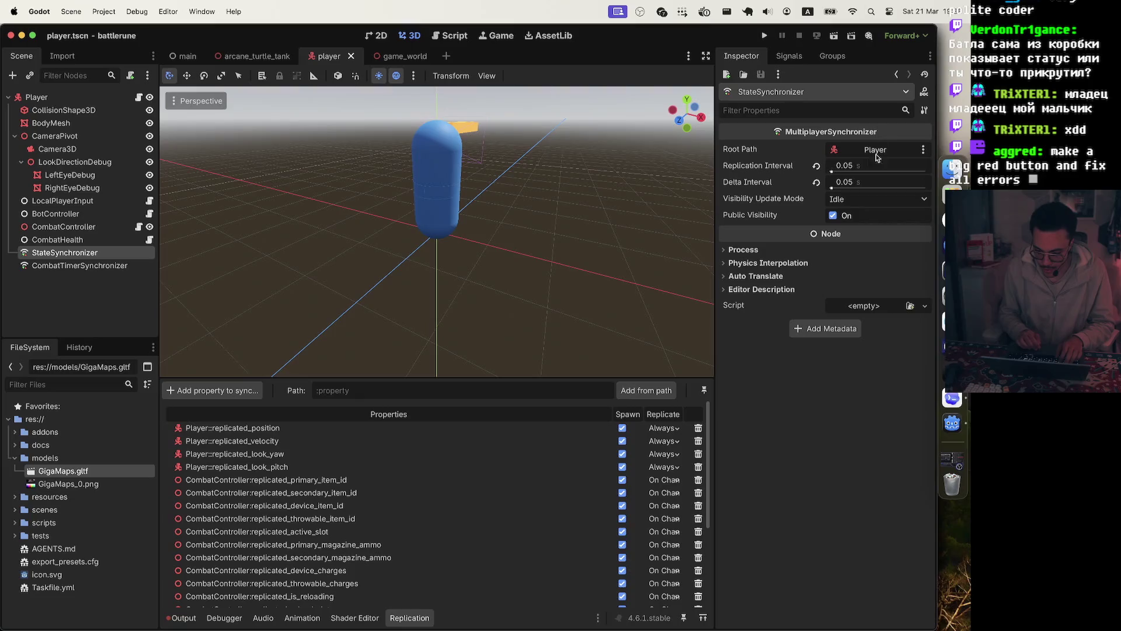
left_click(858, 166)
key("Tab")
key("Return")
key("cmd+s")
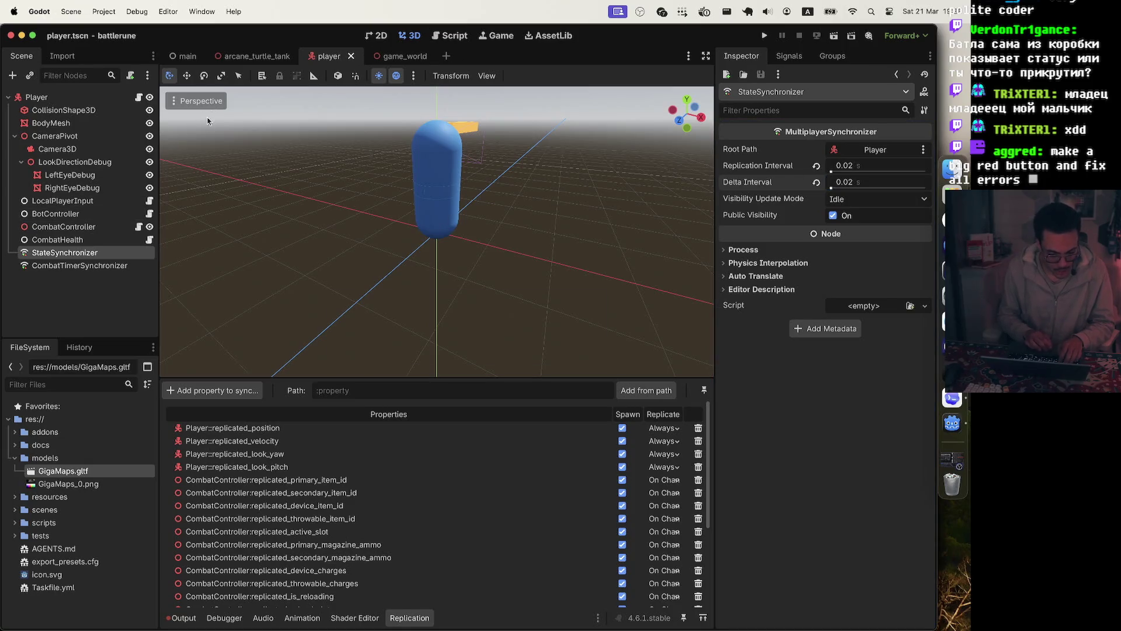
left_click(261, 60)
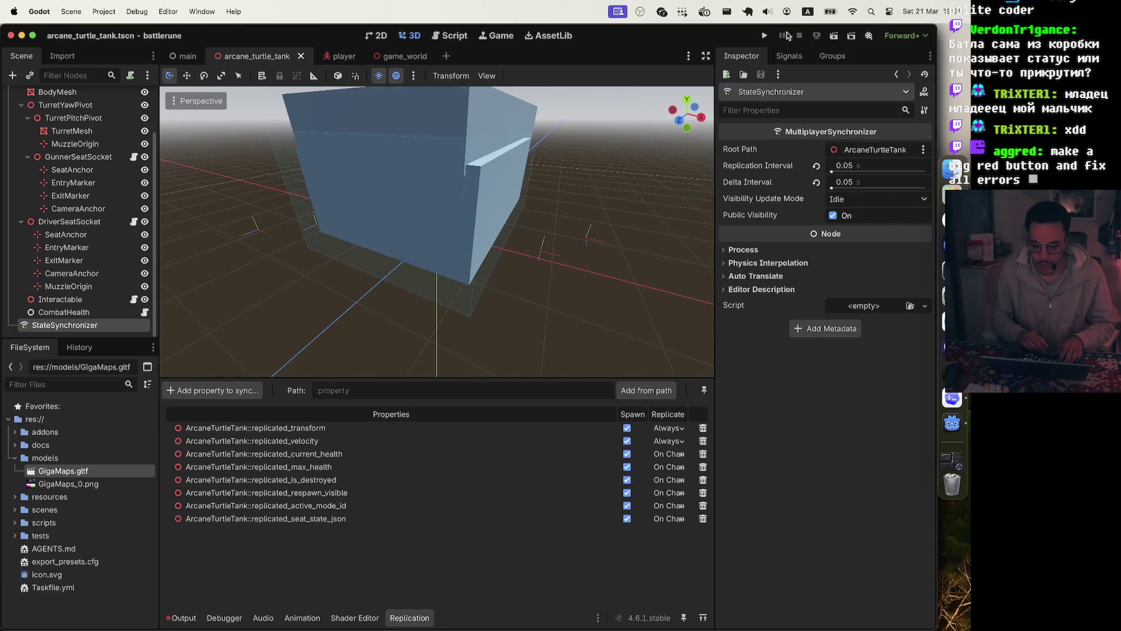
Relaunch the game and start recording traffic in the Network Profiler for the first session.
left_click(765, 36)
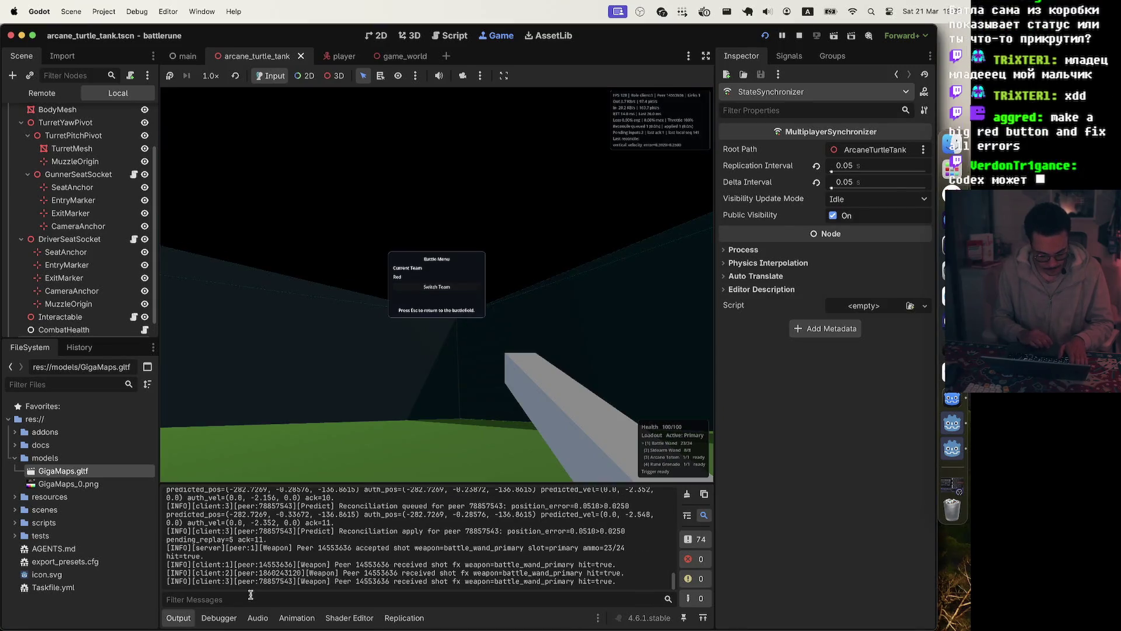
left_click(220, 617)
left_click(186, 365)
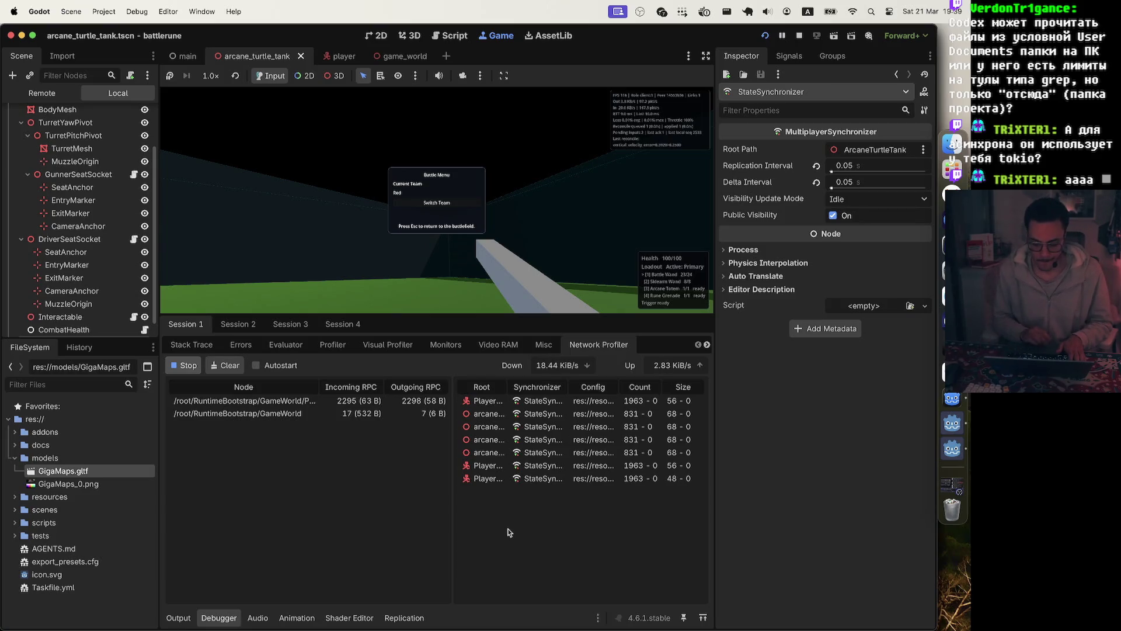
mouse_move(738, 172)
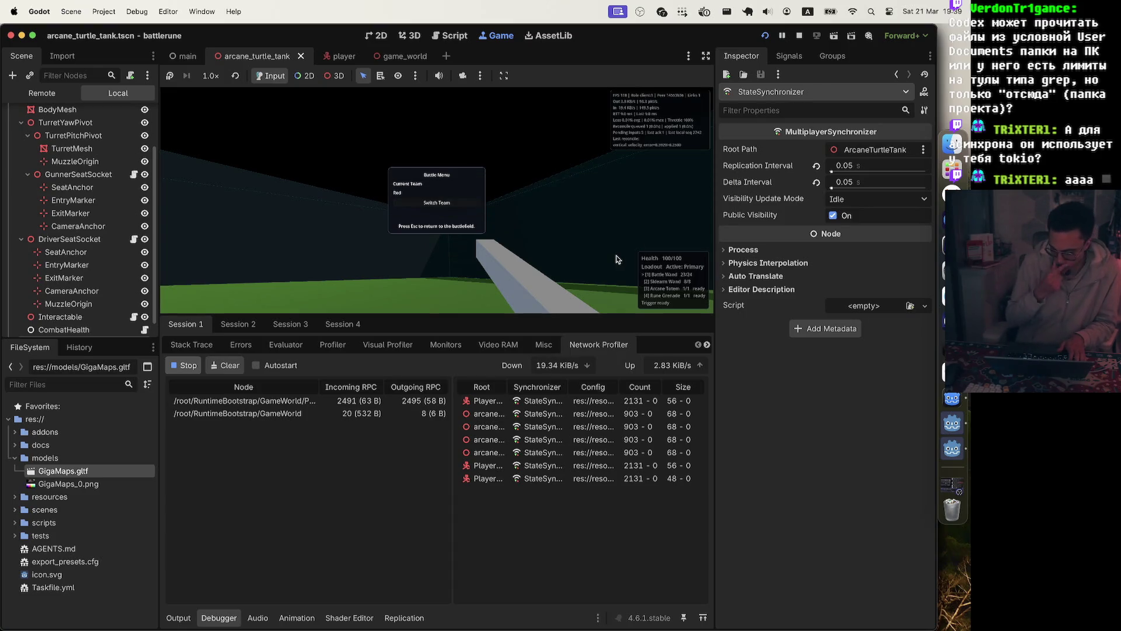
left_click(240, 325)
Start network profiling for debug sessions 2 and 3.
left_click(193, 366)
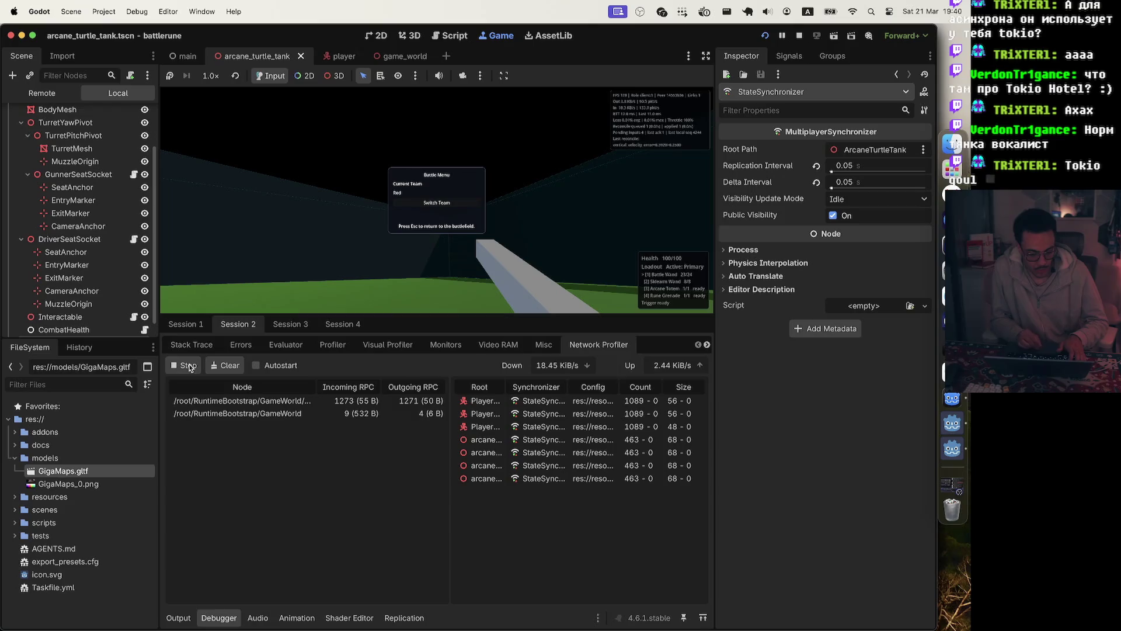
left_click(283, 326)
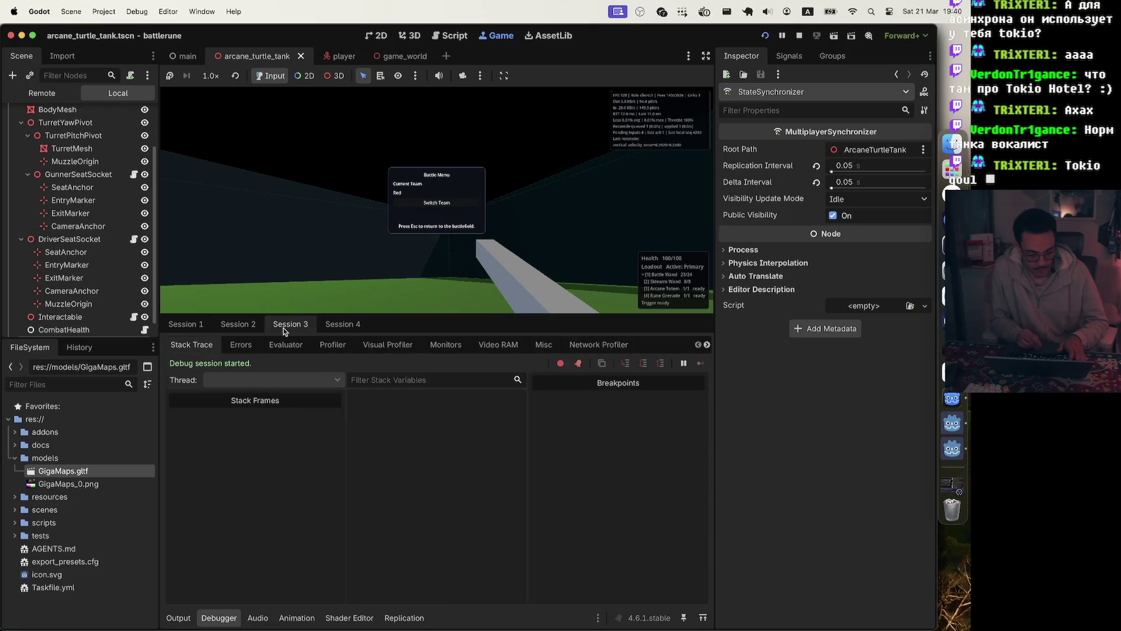
left_click(585, 347)
left_click(185, 366)
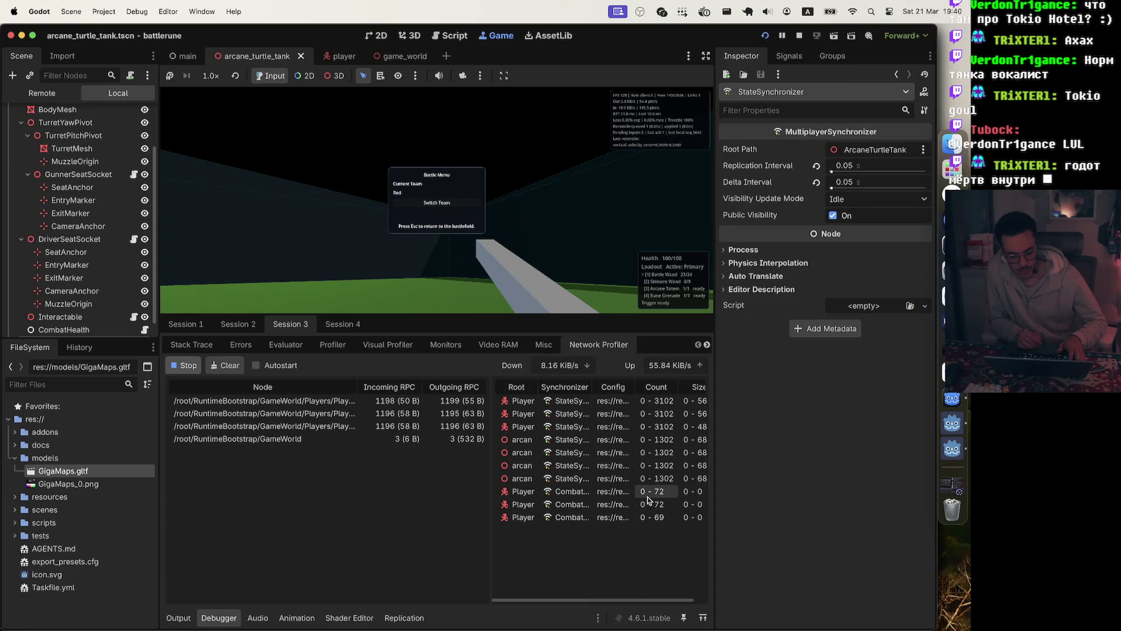
Widen the synchronizer table to compare per-client sync counts, then stop the game.
mouse_move(489, 478)
left_mouse_down()
mouse_move(311, 474)
mouse_move(388, 474)
left_mouse_up()
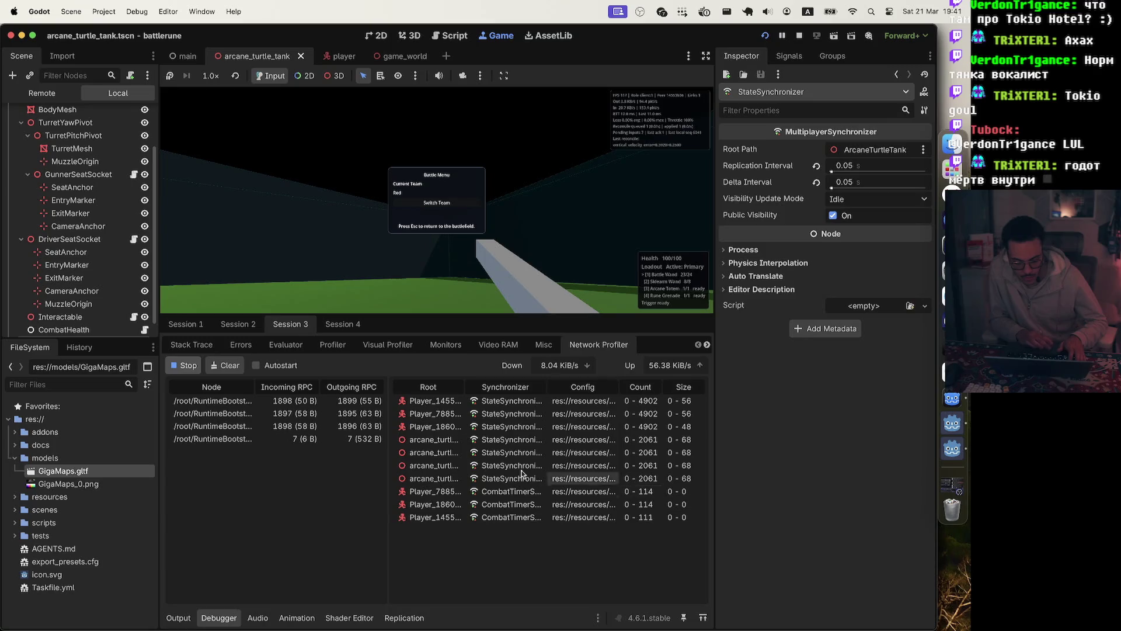
scroll(56, 237, "down", 1)
scroll(56, 236, "down", 1)
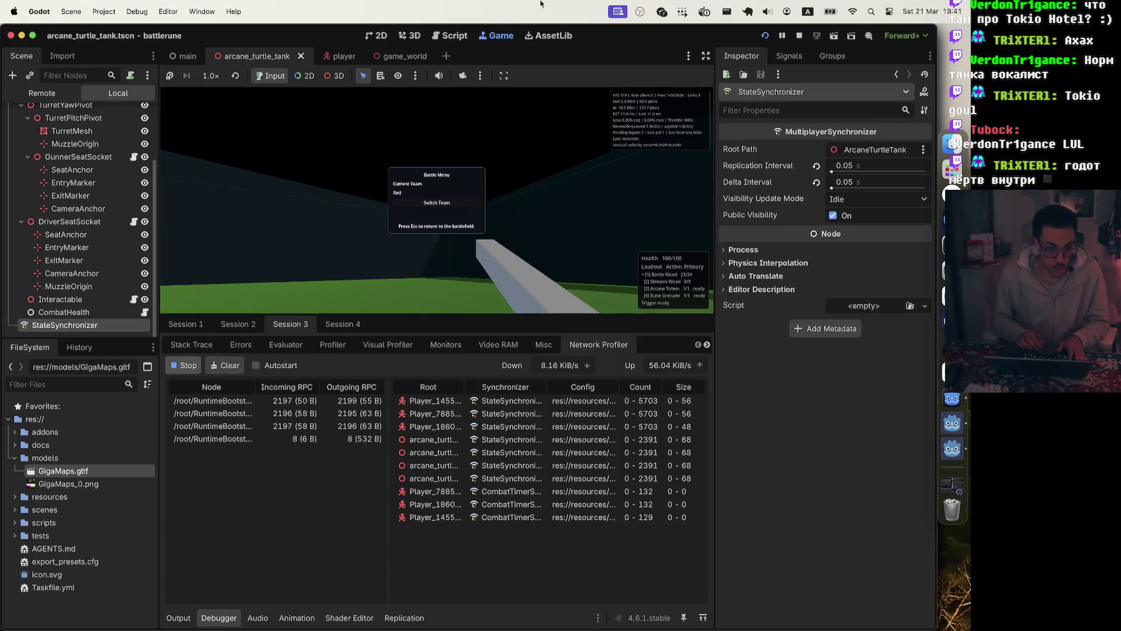
left_click(797, 36)
Select the player scene's CombatTimerSynchronizer to review its 1.0 s intervals and seven cooldown timers.
left_click(333, 56)
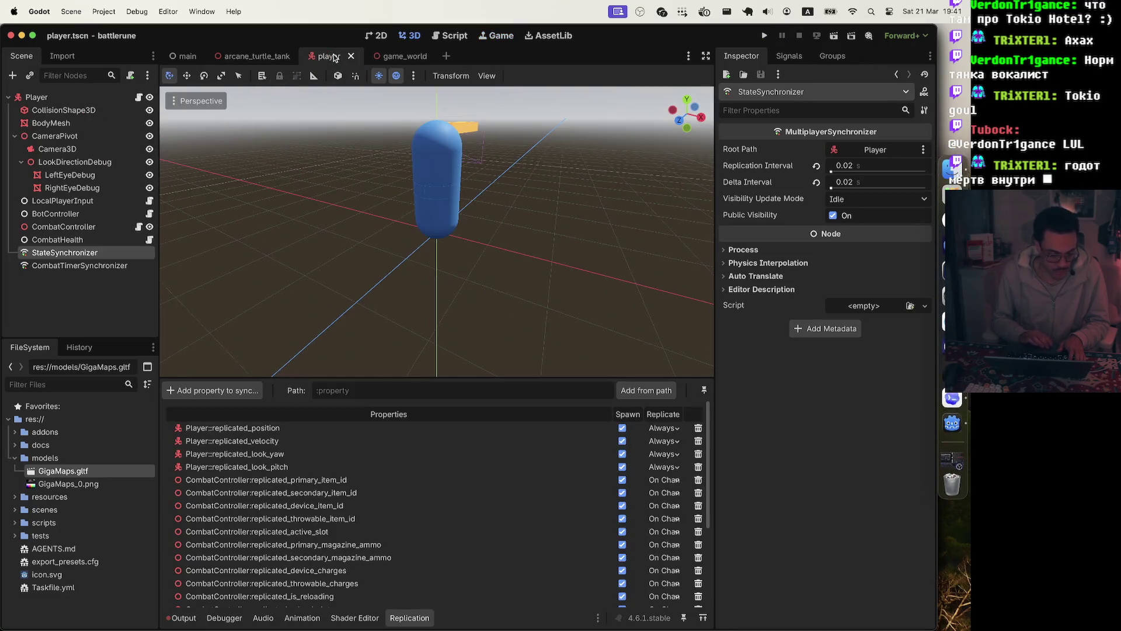
left_click(64, 266)
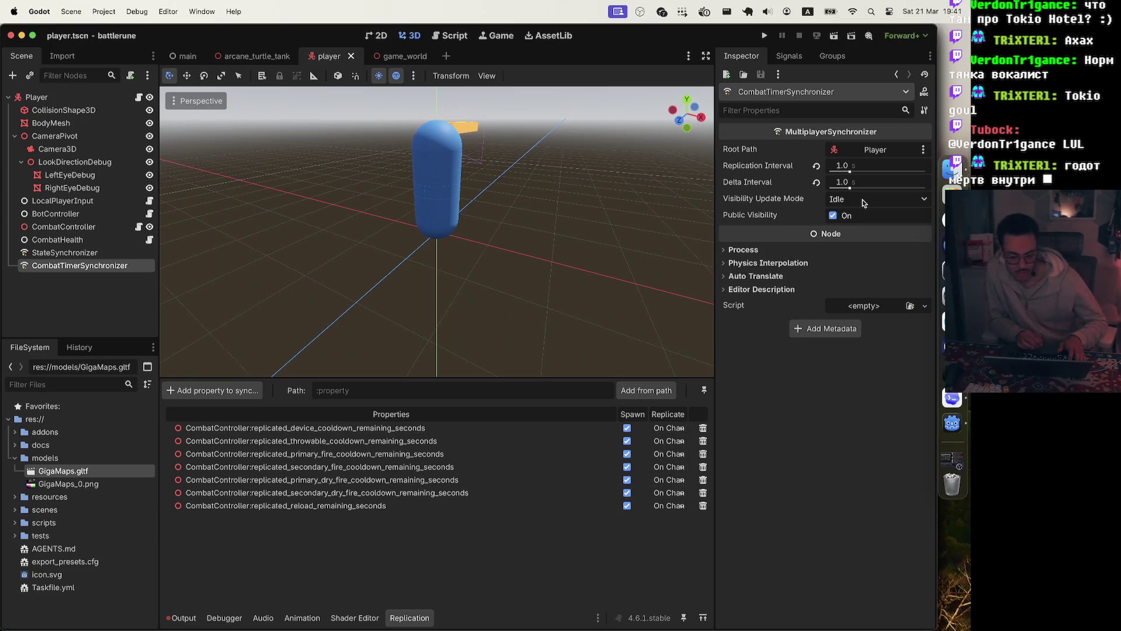
mouse_move(865, 173)
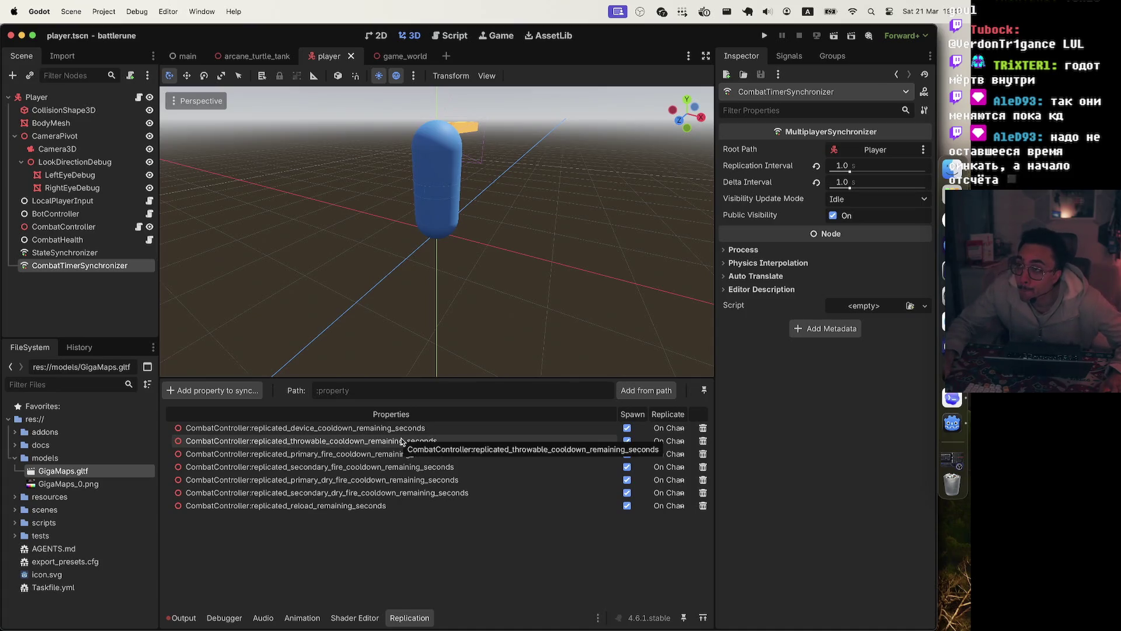
left_click(856, 216)
left_click(852, 216)
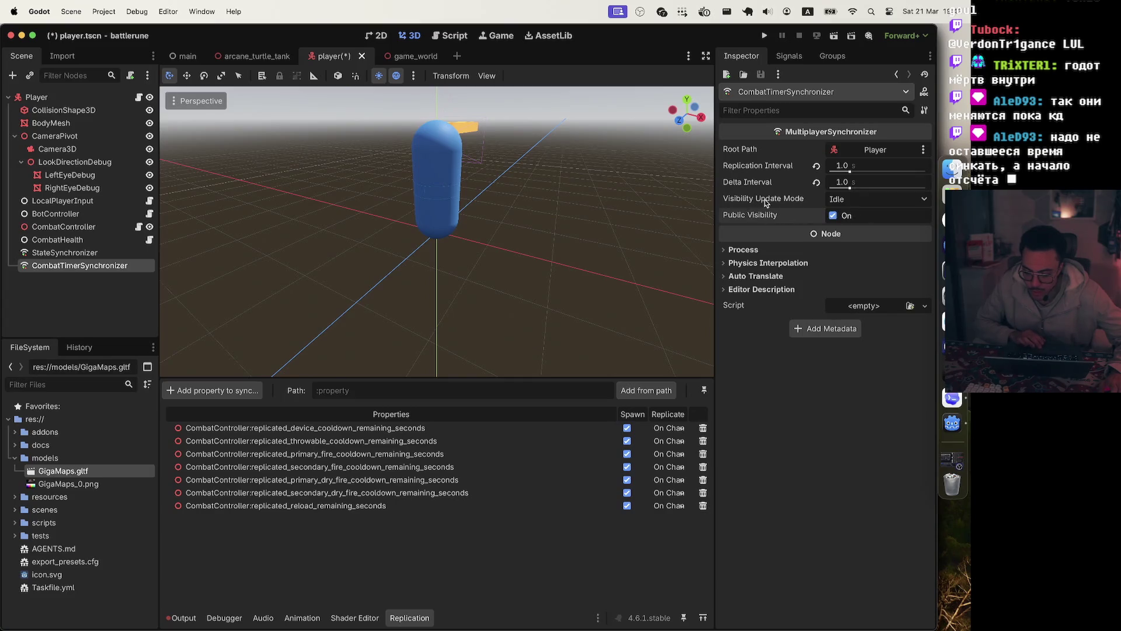
mouse_move(766, 202)
left_click(858, 200)
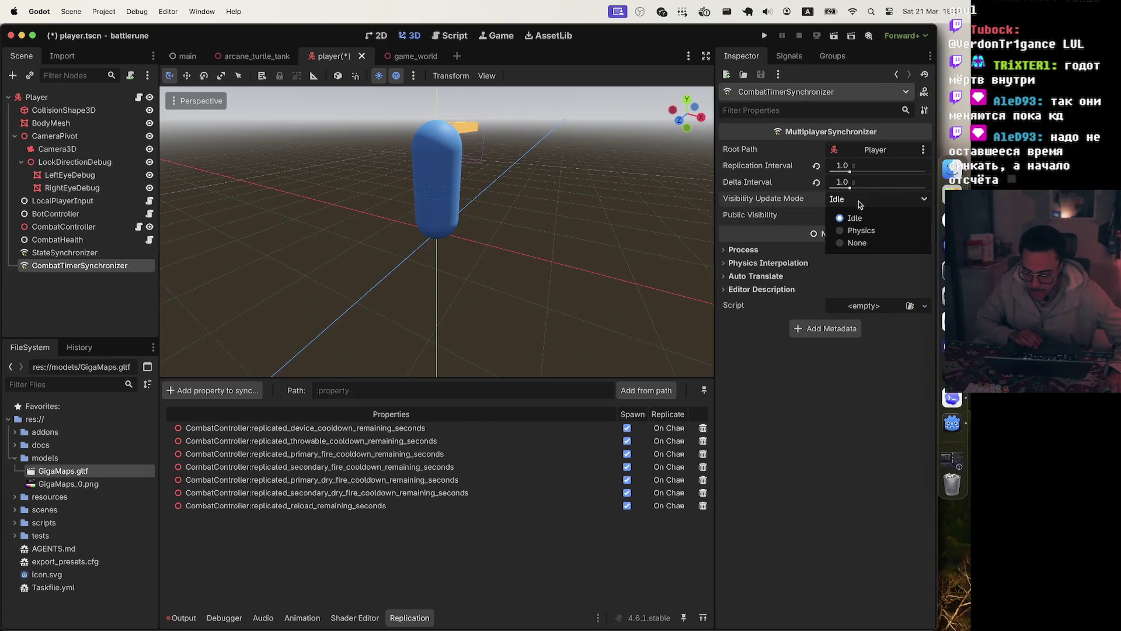
left_click(858, 201)
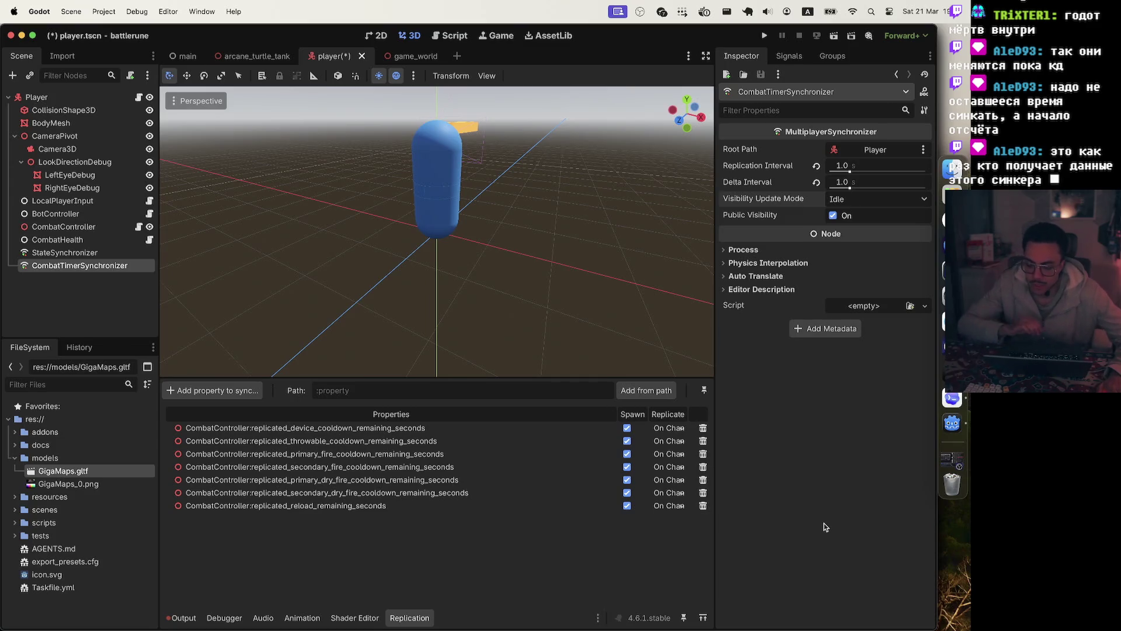
left_click(864, 201)
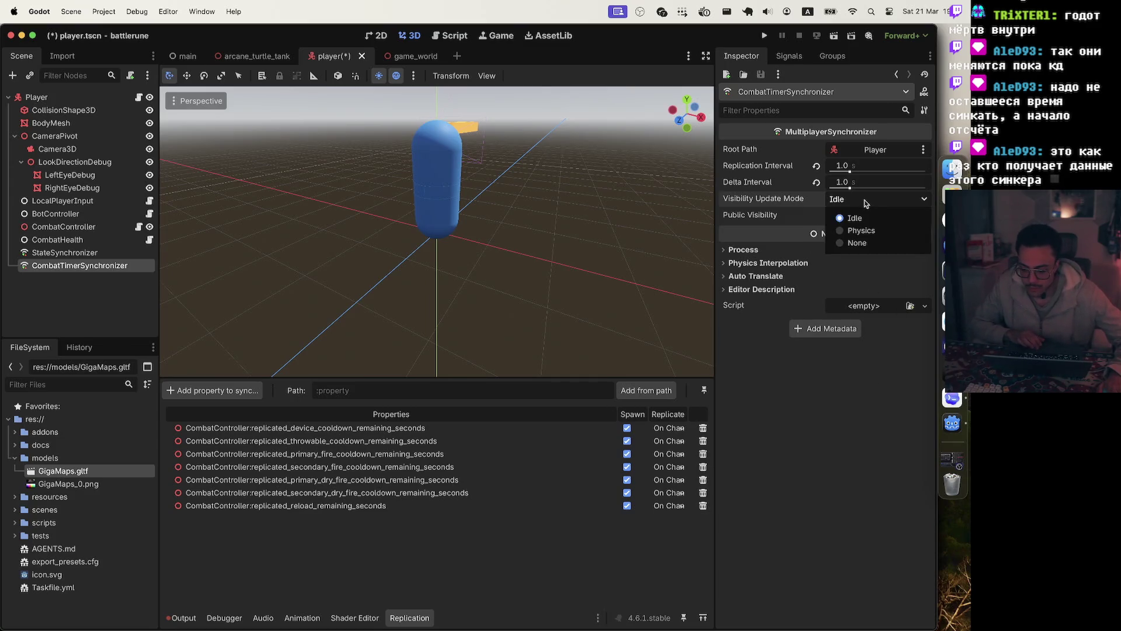
left_click(802, 201)
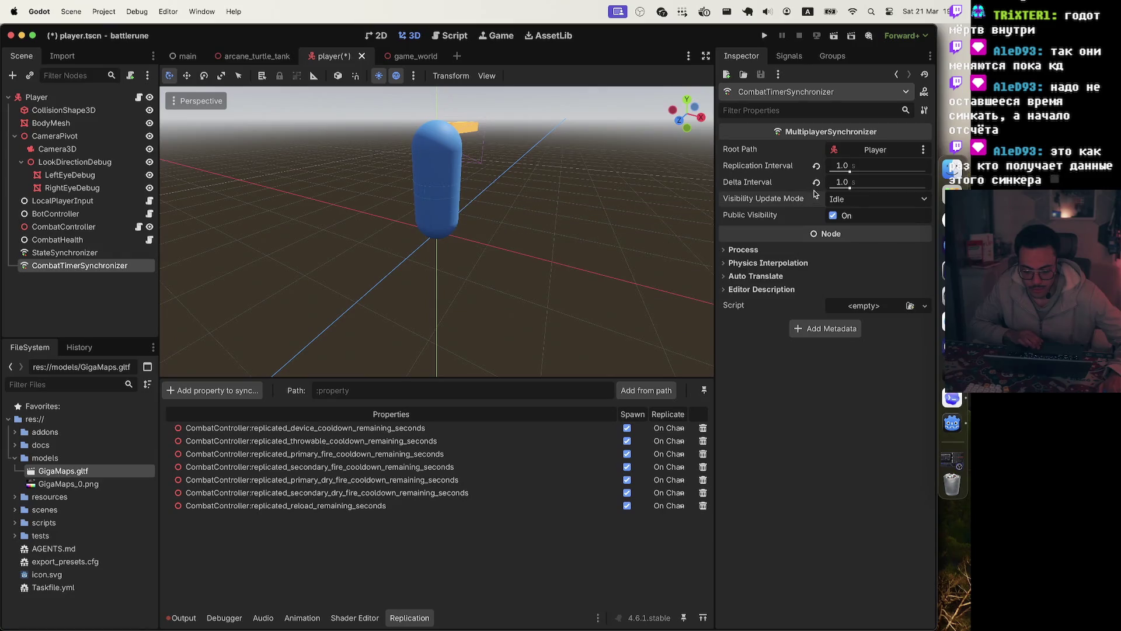
mouse_move(787, 201)
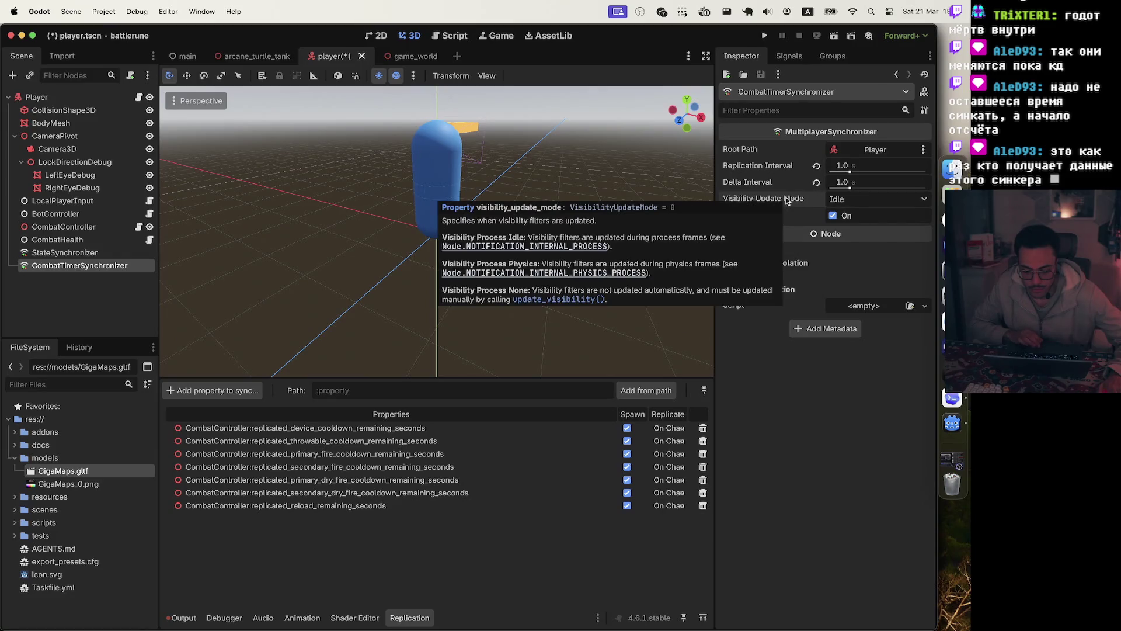